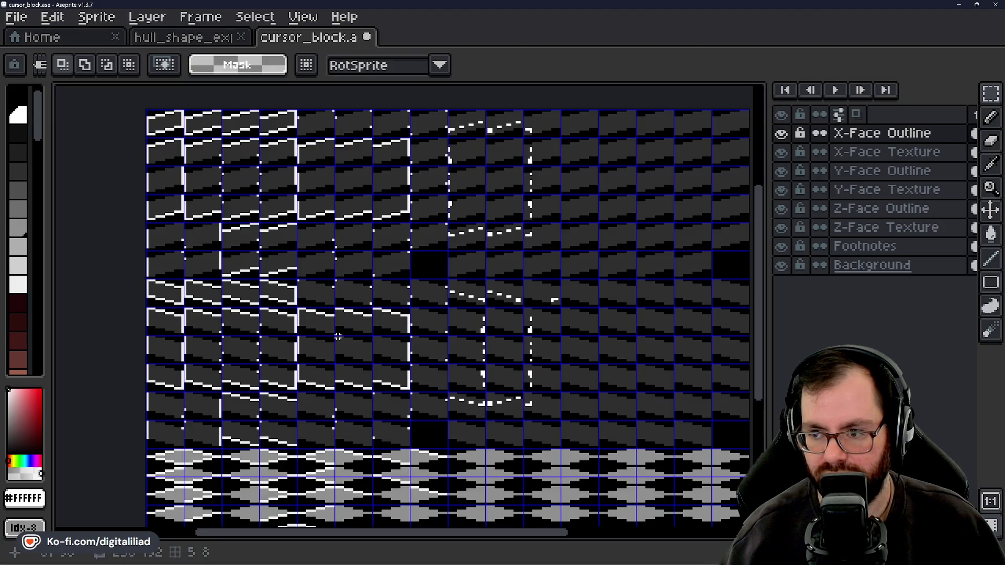
Flip the lower box's first left-edge cells horizontally on the X-Face Outline layer
scroll(556, 339, up, 3)
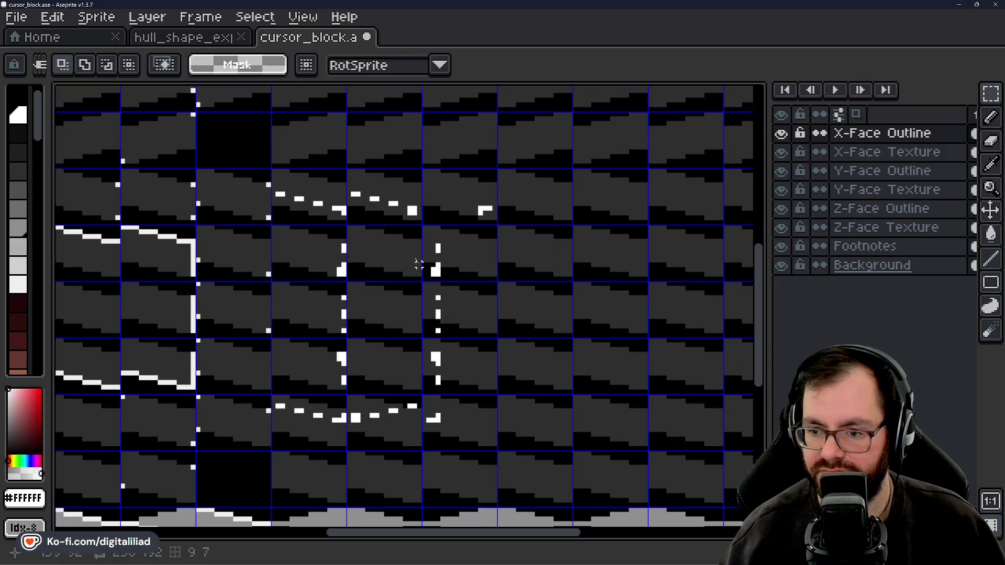
scroll(406, 204, up, 2)
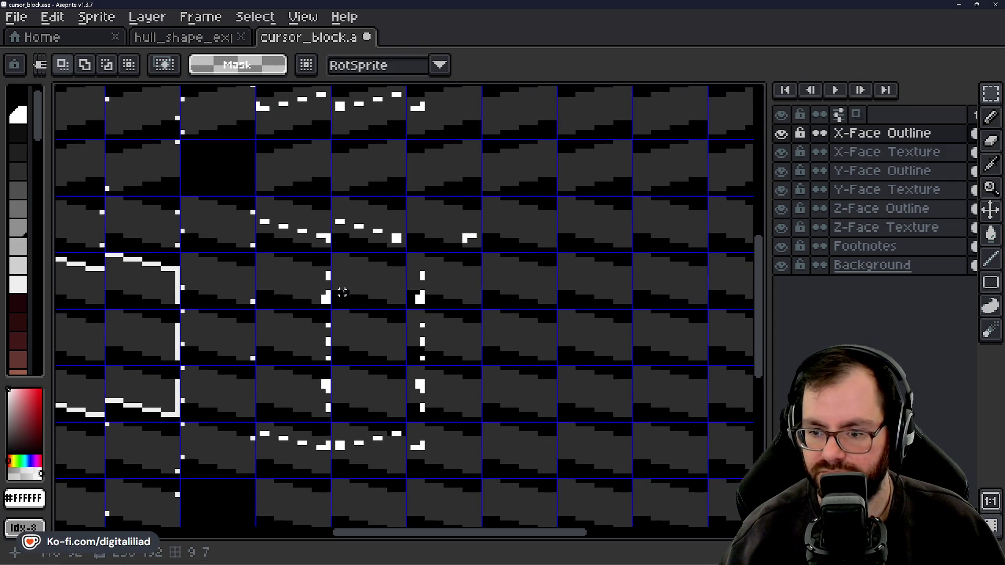
drag(450, 311, 463, 283)
drag(455, 331, 460, 352)
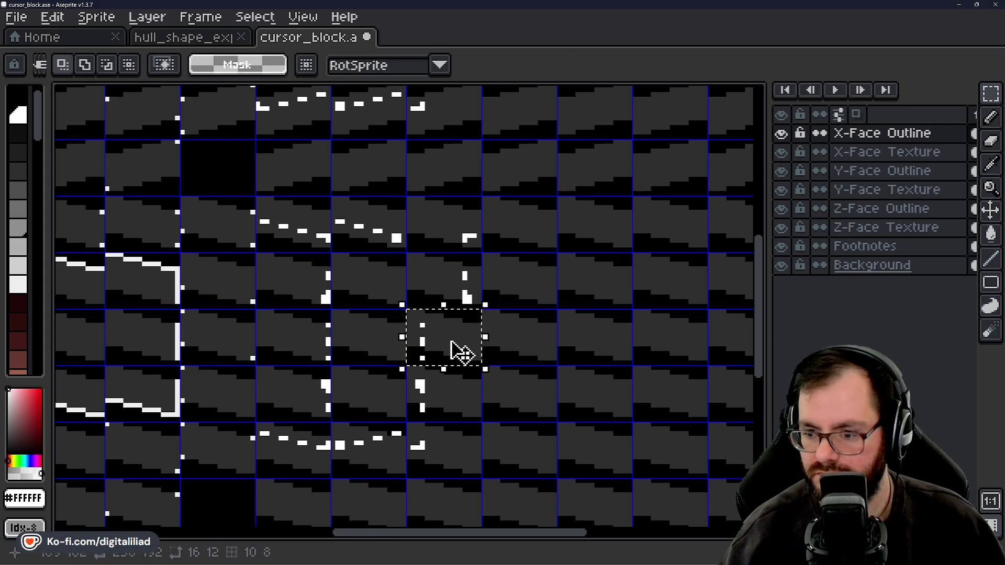
key(shift+h)
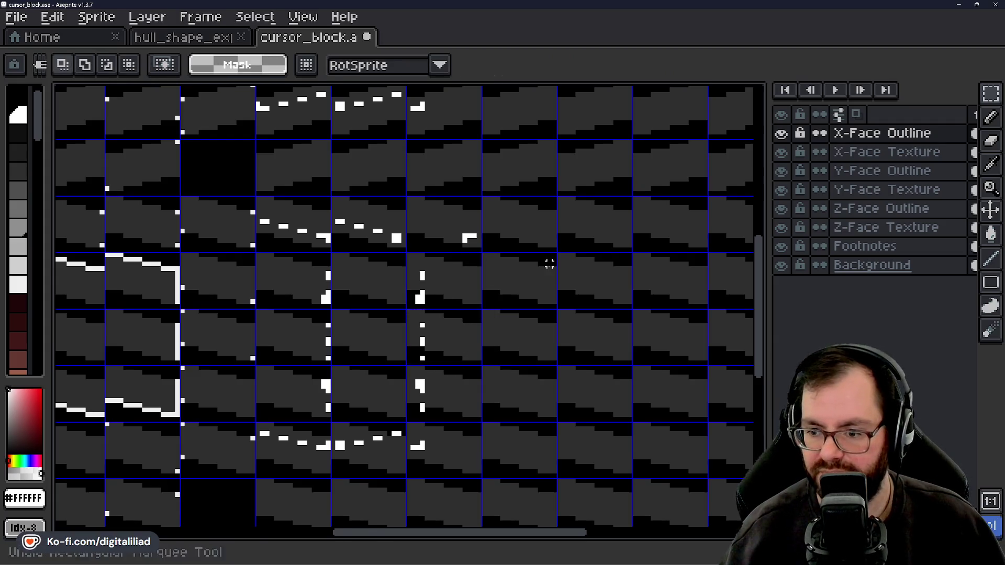
key(shift+h)
key(Up)
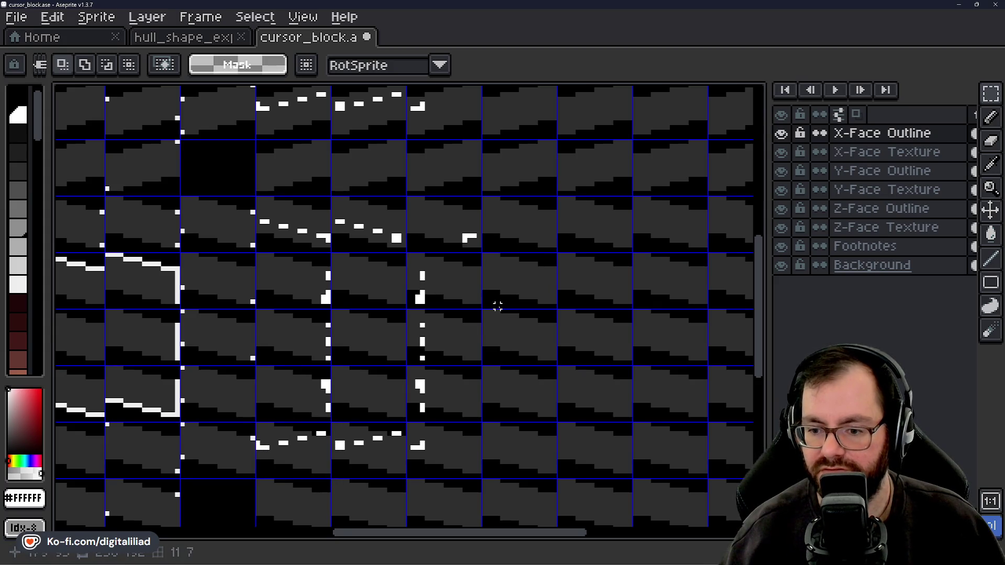
key(shift+h)
key(Up)
key(shift+h)
key(ctrl+d)
Flip the remaining left-edge cells so the box closes, then make Y-Face Outline active
key(ctrl+z)
key(shift+h)
key(Up)
key(Right)
key(shift+h)
key(ctrl+d)
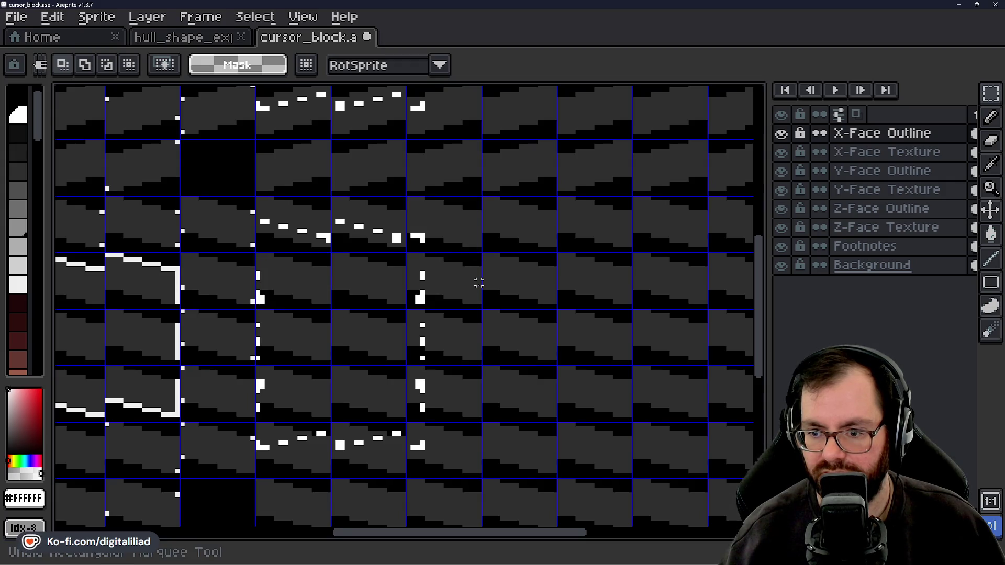
key(shift+h)
key(ctrl+d)
key(shift+h)
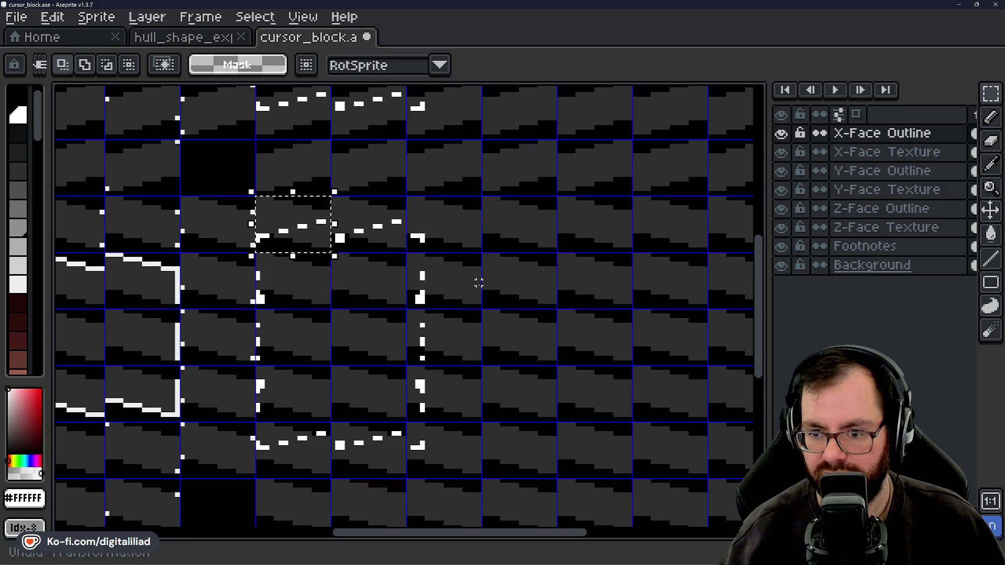
key(ctrl+z)
key(ctrl+z)
key(ctrl+z)
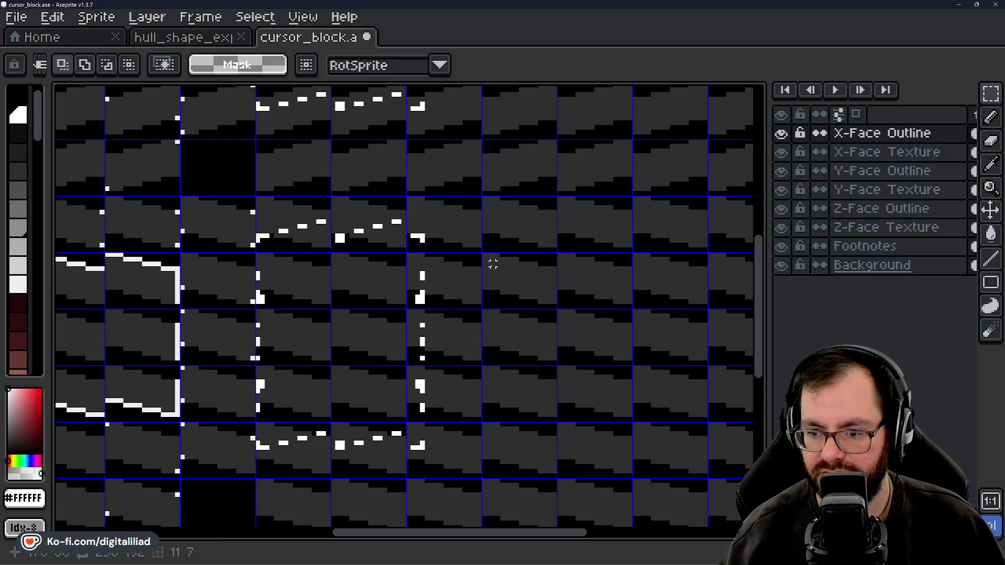
scroll(482, 258, down, 2)
click(881, 171)
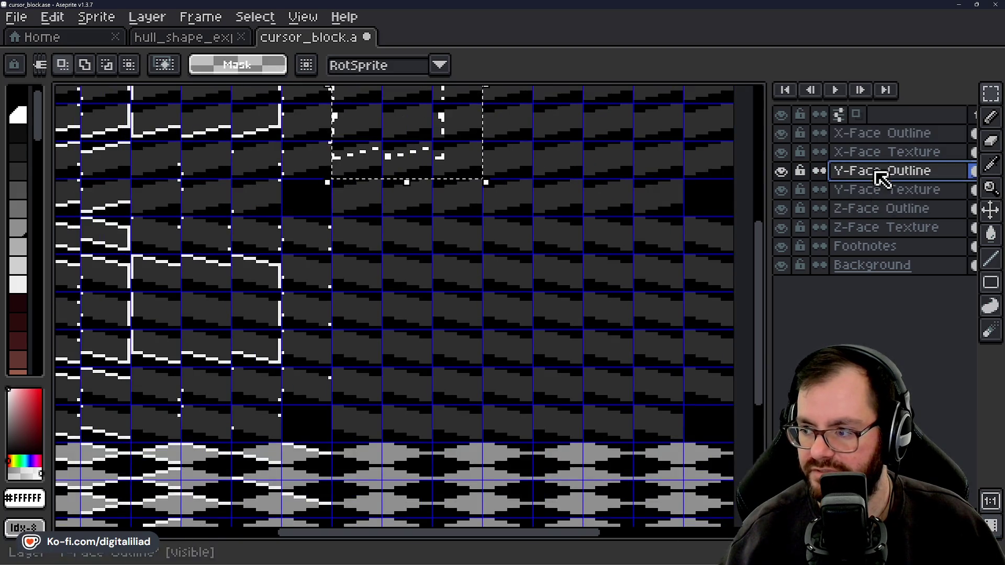
Copy the dashed box block 72 px (six cells) down on the Y-Face Outline layer
click(386, 139)
key(Return)
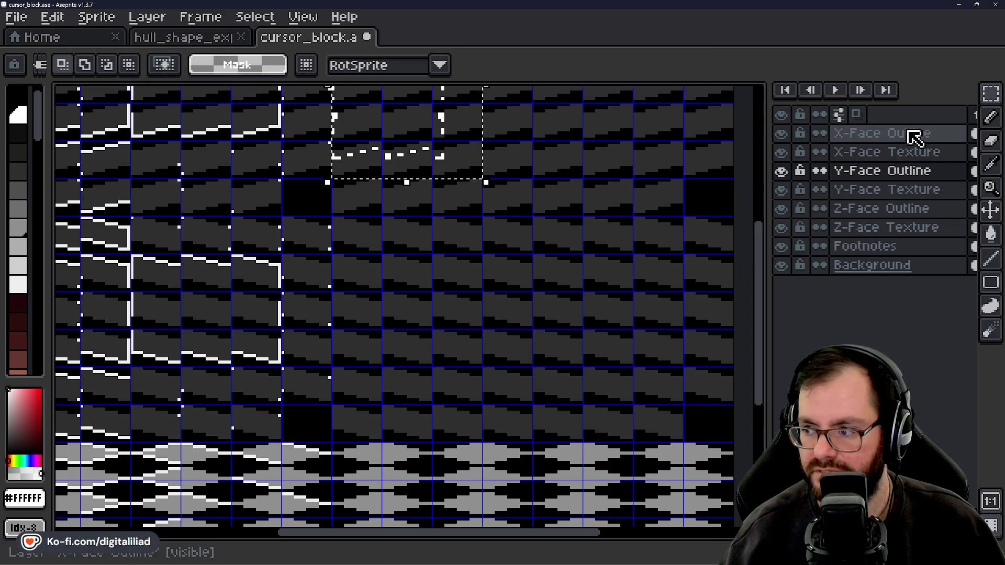
click(912, 135)
click(410, 144)
click(846, 171)
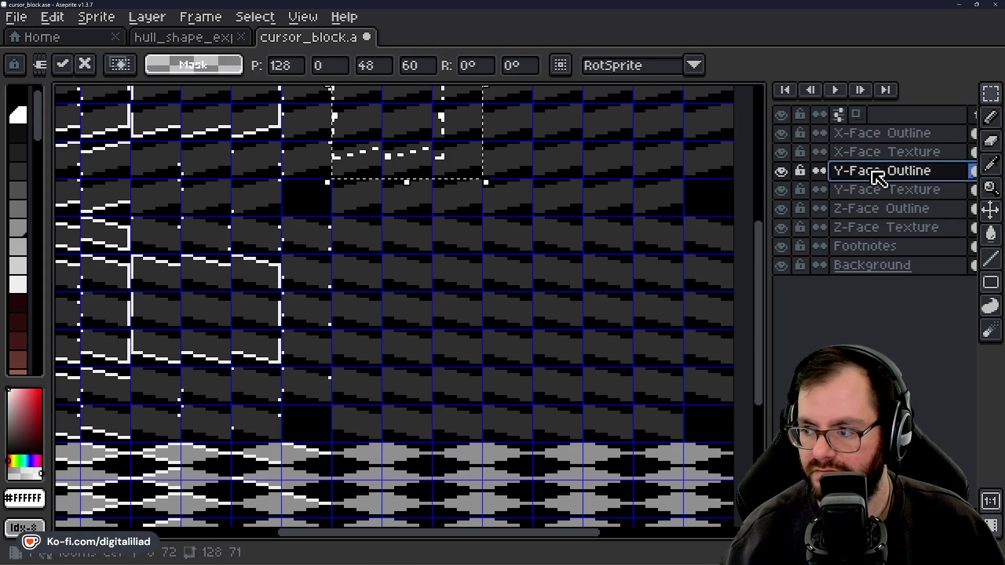
drag(445, 181, 455, 400)
click(799, 174)
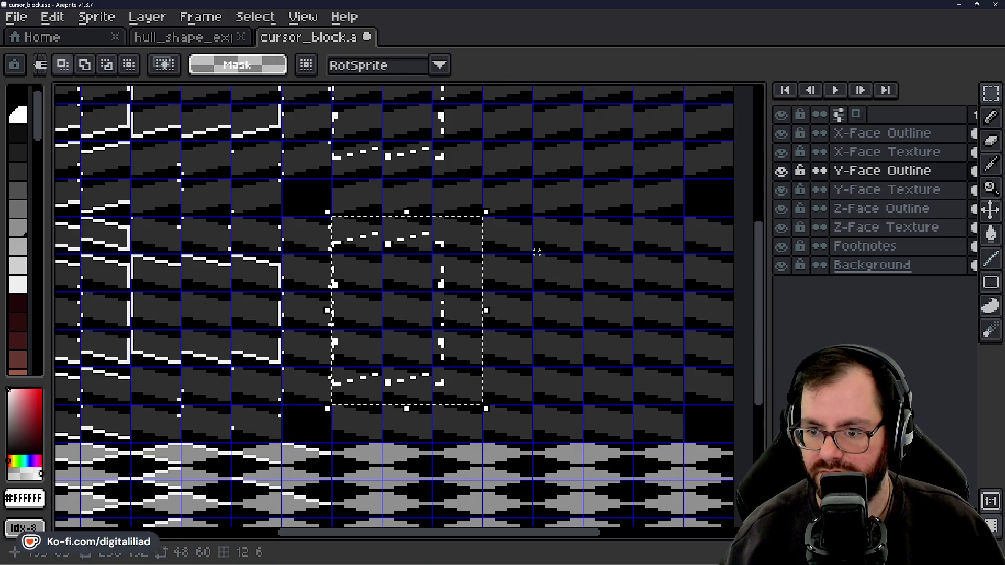
Shift one copied cell right and mirror it, then mirror the top-right corner cell
click(359, 230)
scroll(360, 229, up, 2)
click(356, 235)
mouse_move(356, 235)
mouse_down()
mouse_move(359, 247)
mouse_move(410, 233)
mouse_move(441, 245)
mouse_up()
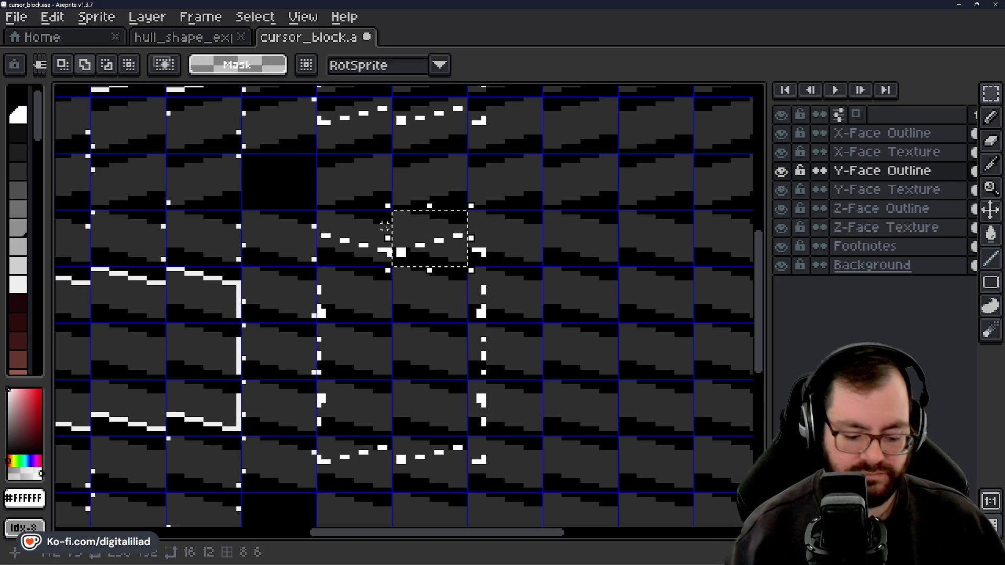
key(shift+h)
click(507, 250)
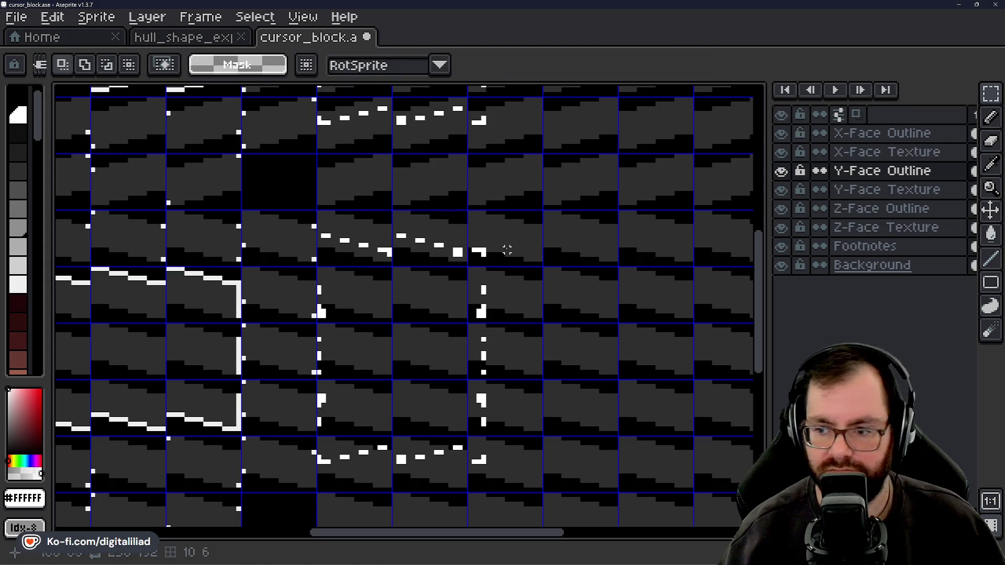
drag(497, 232, 507, 240)
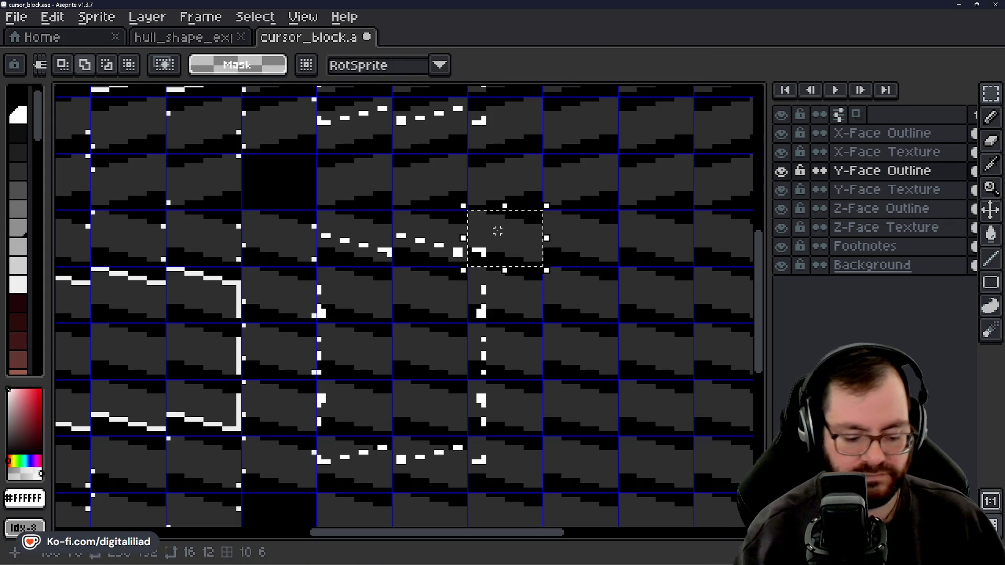
key(shift+h)
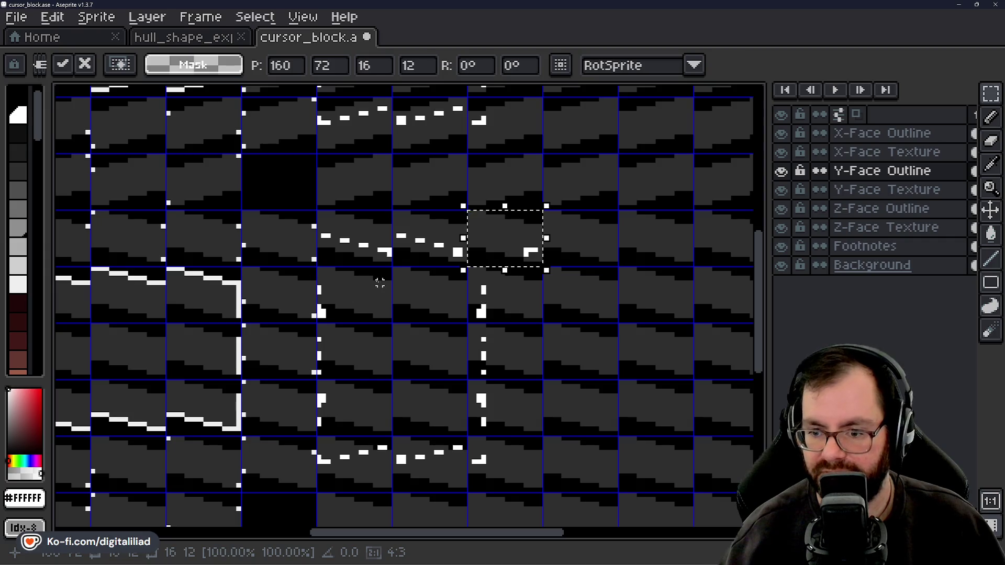
Mirror the next two left-edge cells of the copied box horizontally
drag(379, 282, 370, 292)
key(shift+h)
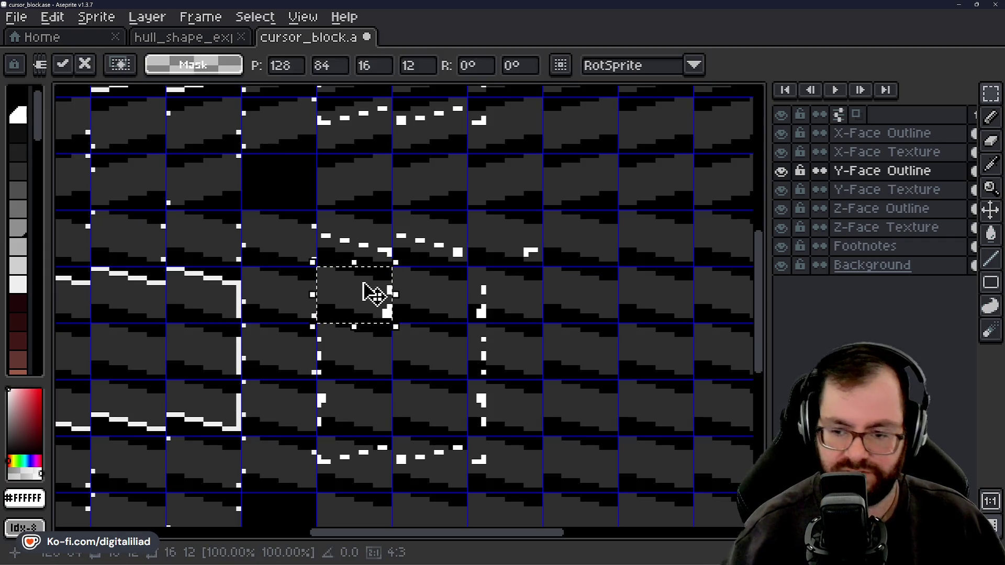
drag(318, 334, 392, 346)
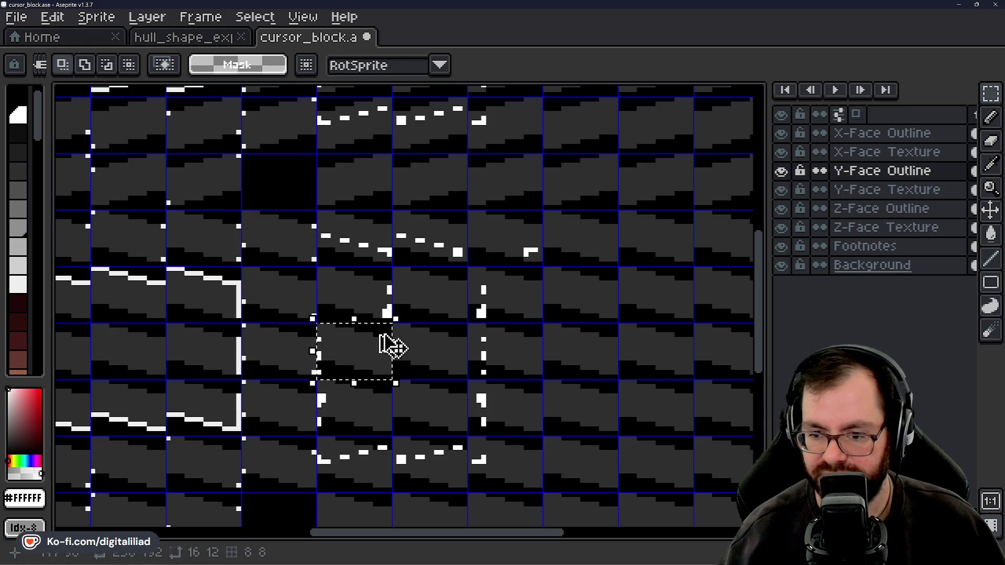
key(shift+h)
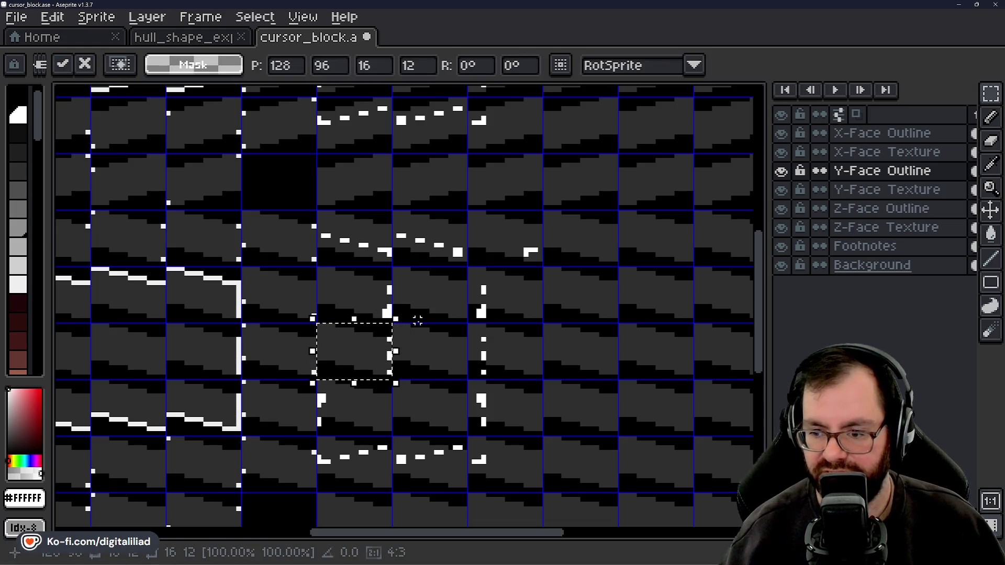
click(437, 319)
scroll(441, 333, down, 2)
Mirror the lower left-edge cell, the bottom-left corner and the next bottom-edge cell
drag(359, 361, 316, 398)
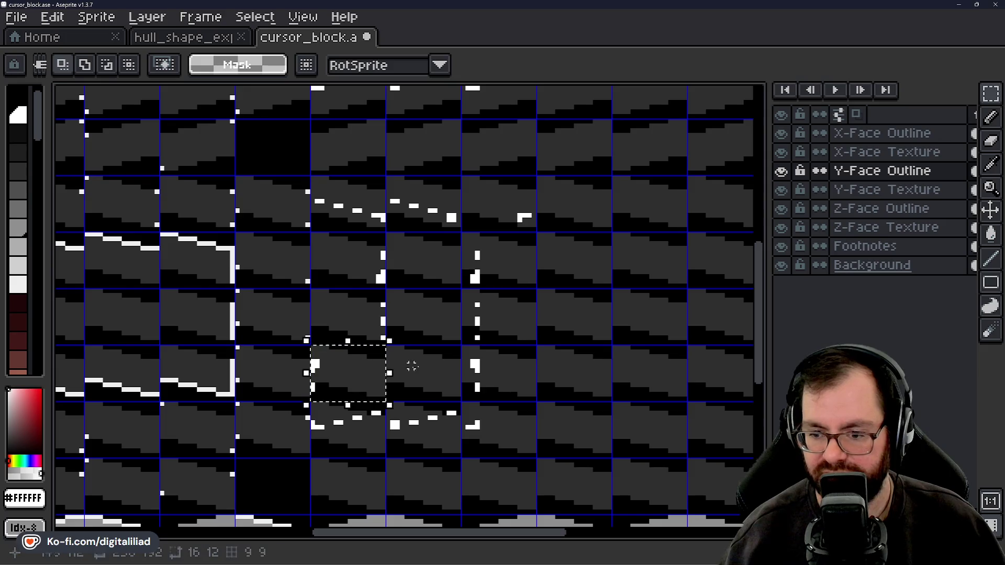
key(shift+h)
click(515, 338)
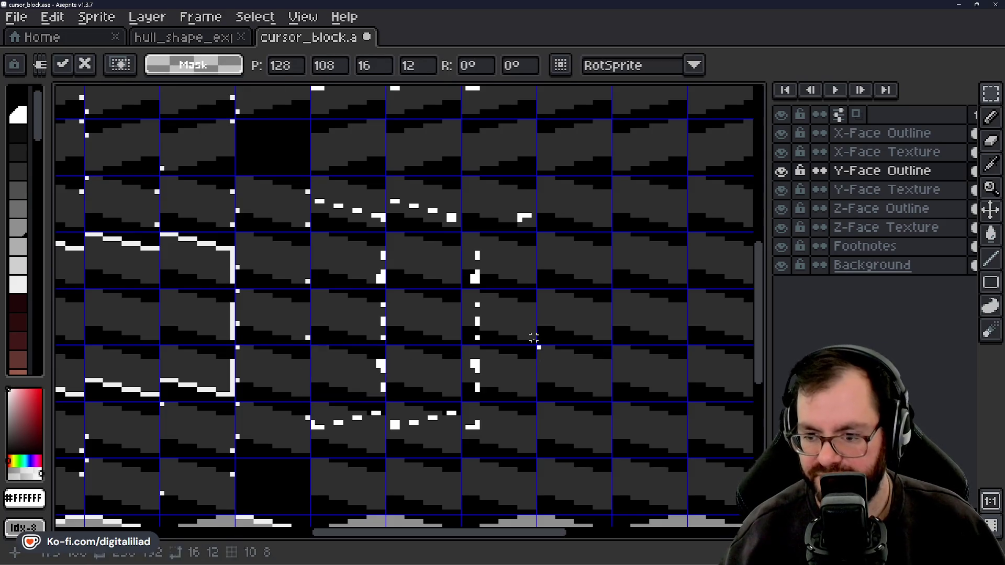
drag(363, 417, 391, 428)
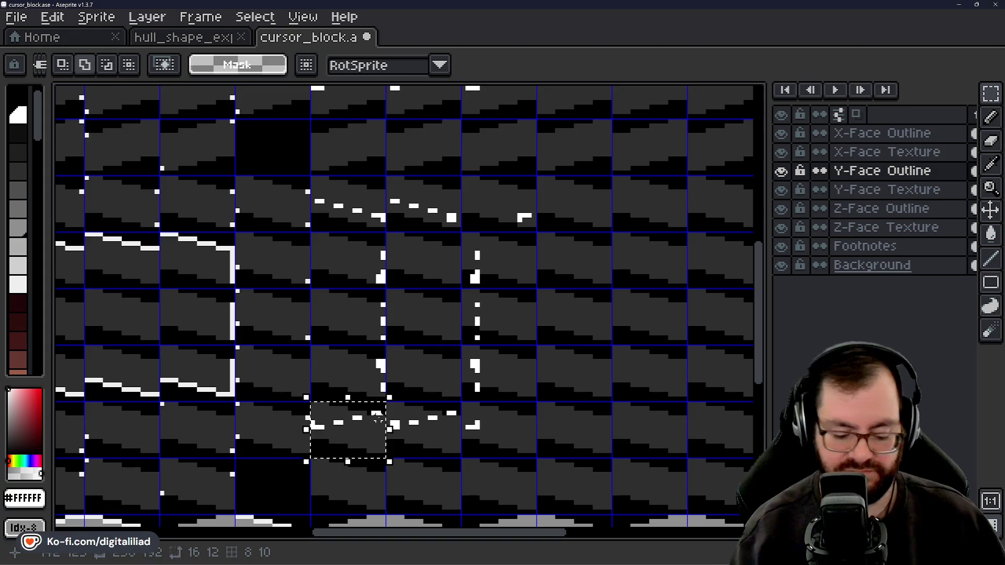
key(shift+h)
click(444, 355)
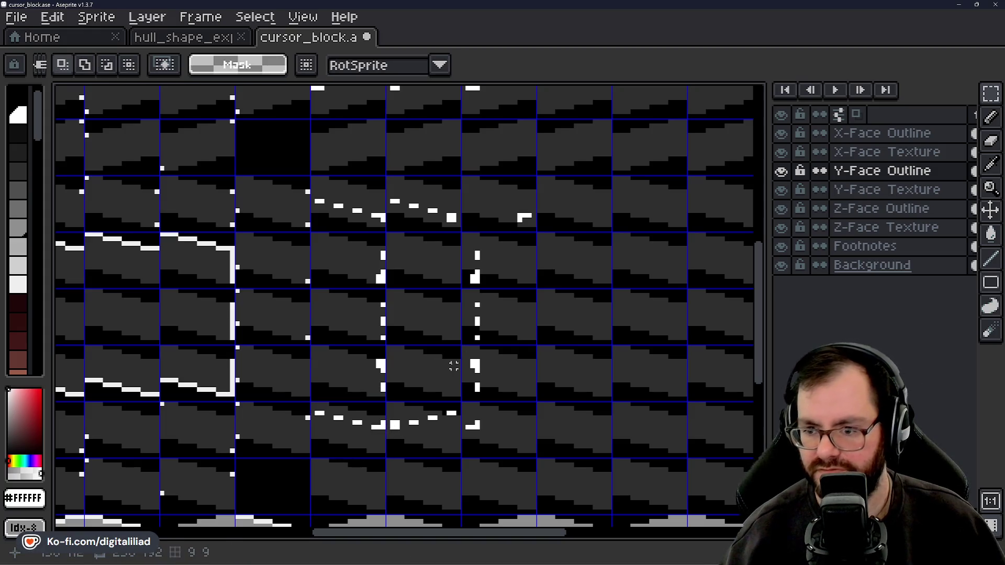
drag(425, 436, 432, 443)
key(shift+h)
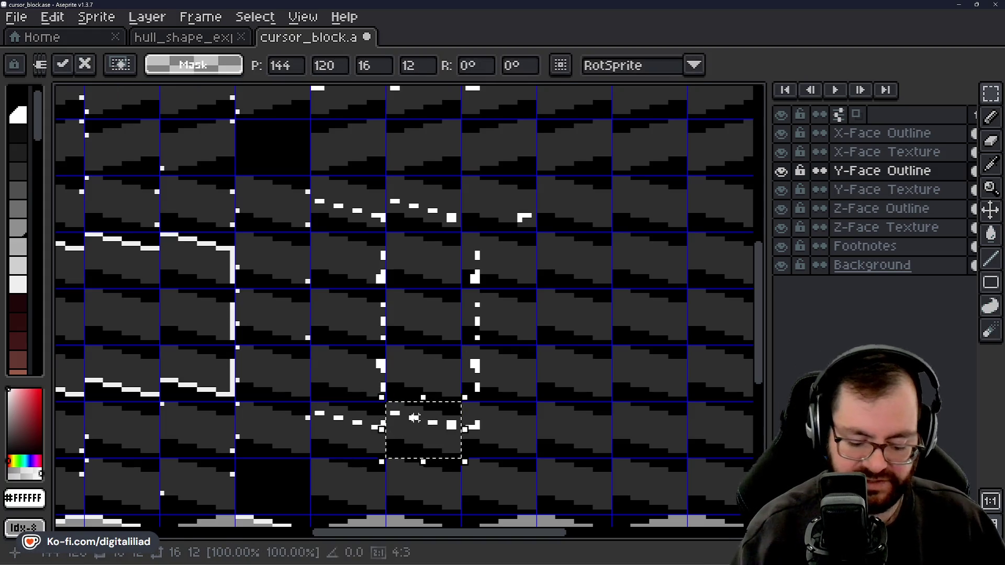
Mirror the upper right-edge cells of the copied box horizontally
drag(434, 206, 437, 208)
click(521, 225)
drag(520, 224, 524, 272)
key(shift+h)
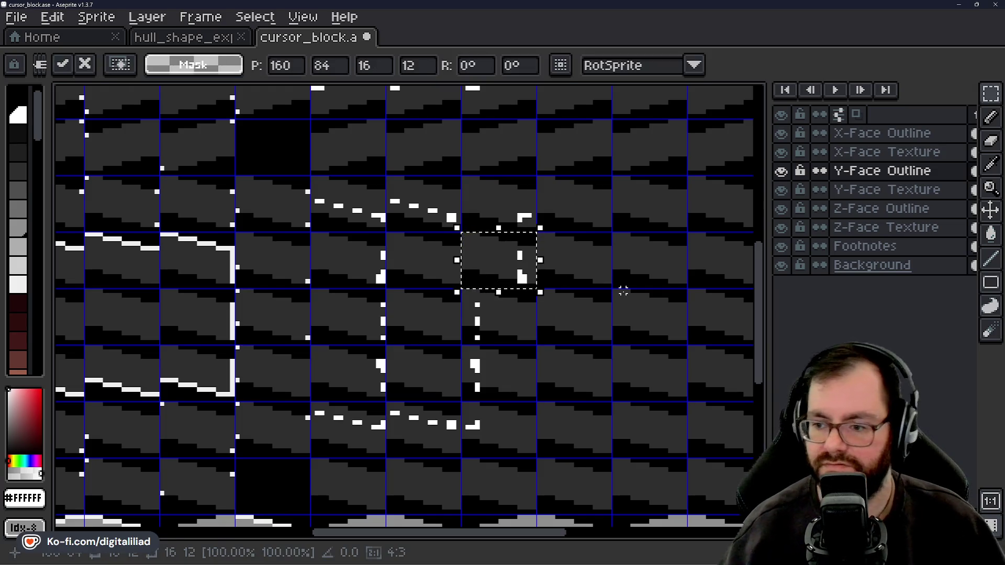
click(486, 308)
drag(487, 308, 512, 328)
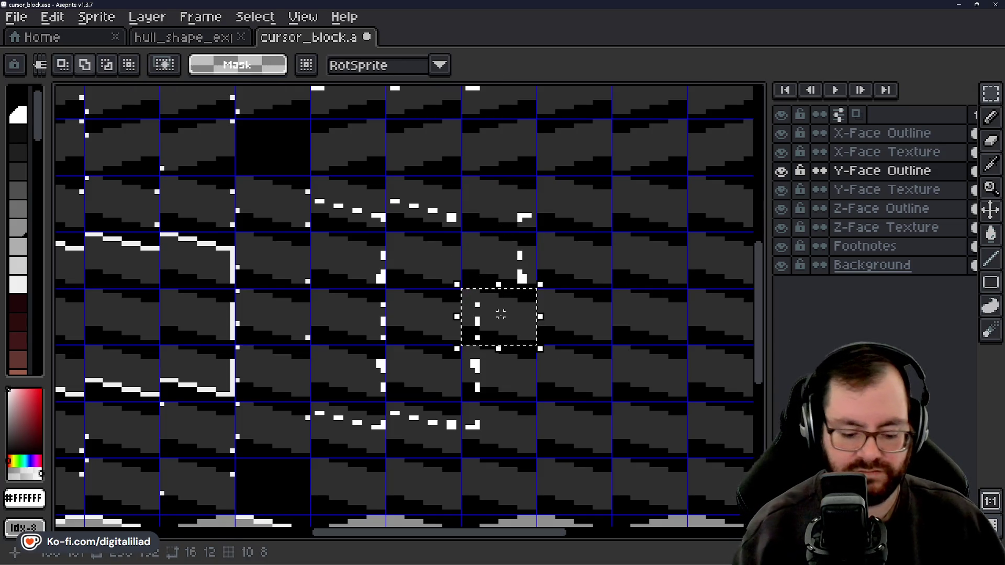
key(shift+h)
click(497, 376)
Mirror the remaining right-edge cells and the bottom-right cell, then deselect
drag(497, 375, 512, 390)
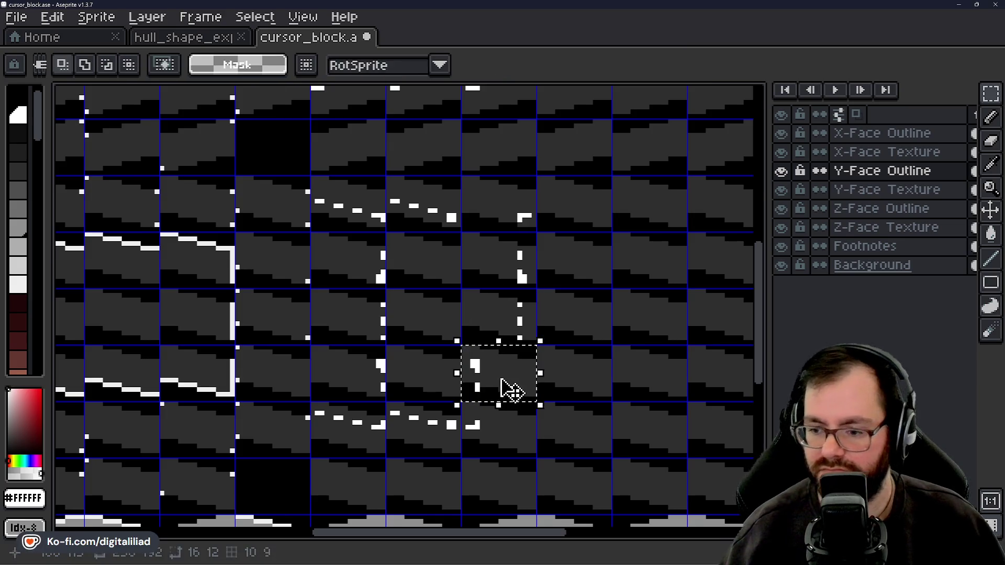
key(shift+h)
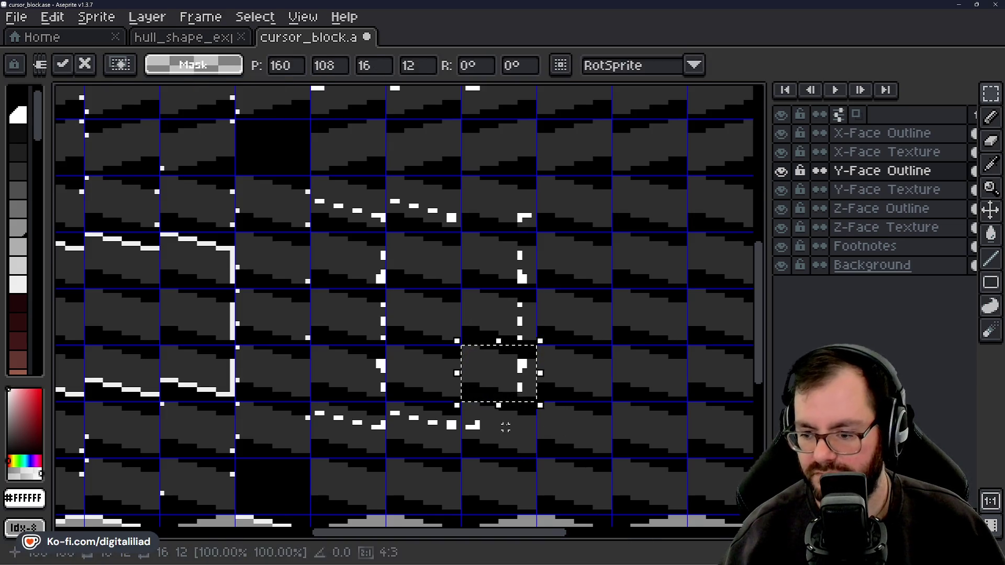
click(505, 427)
drag(505, 427, 521, 433)
key(shift+h)
key(ctrl+d)
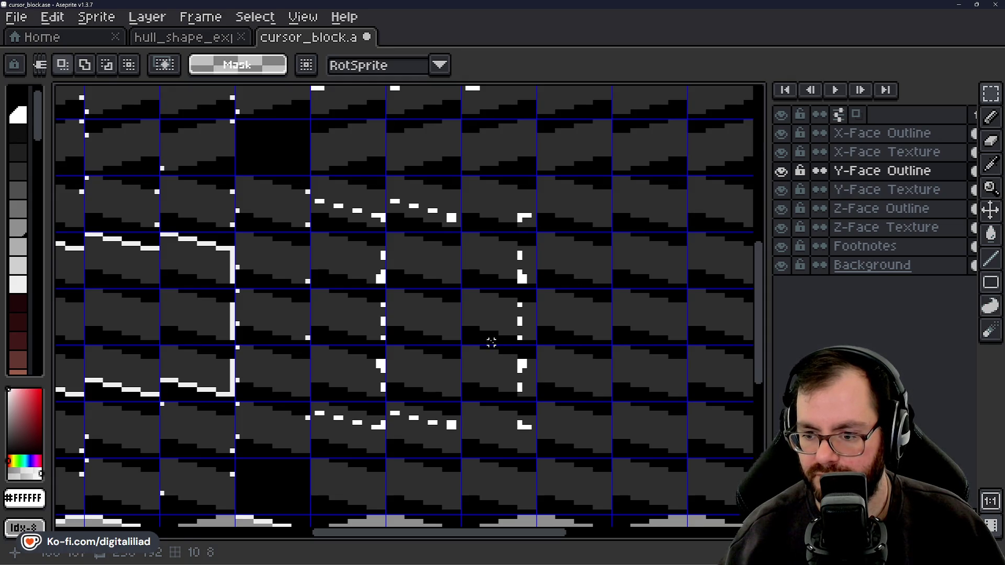
scroll(491, 342, down, 2)
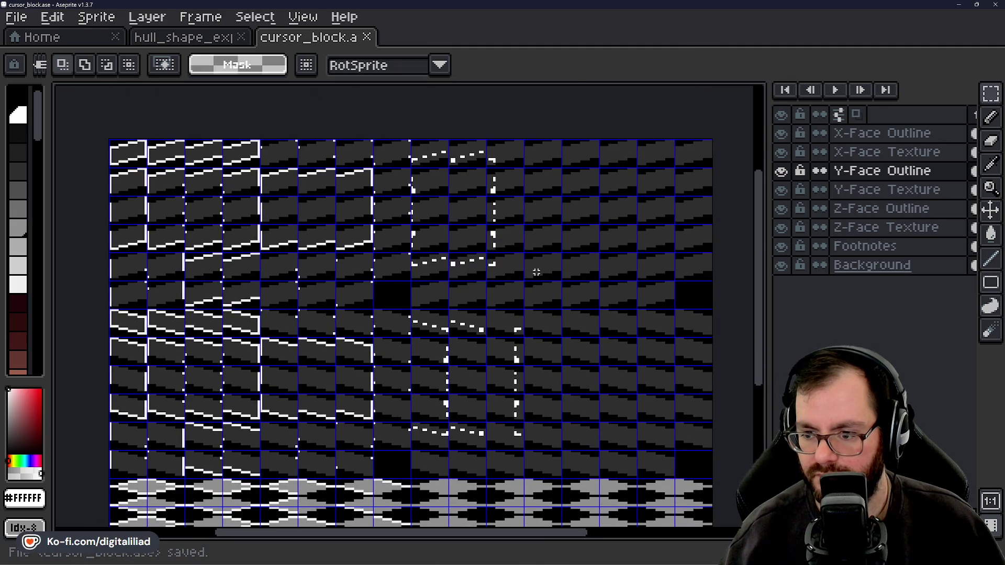
scroll(230, 355, up, 2)
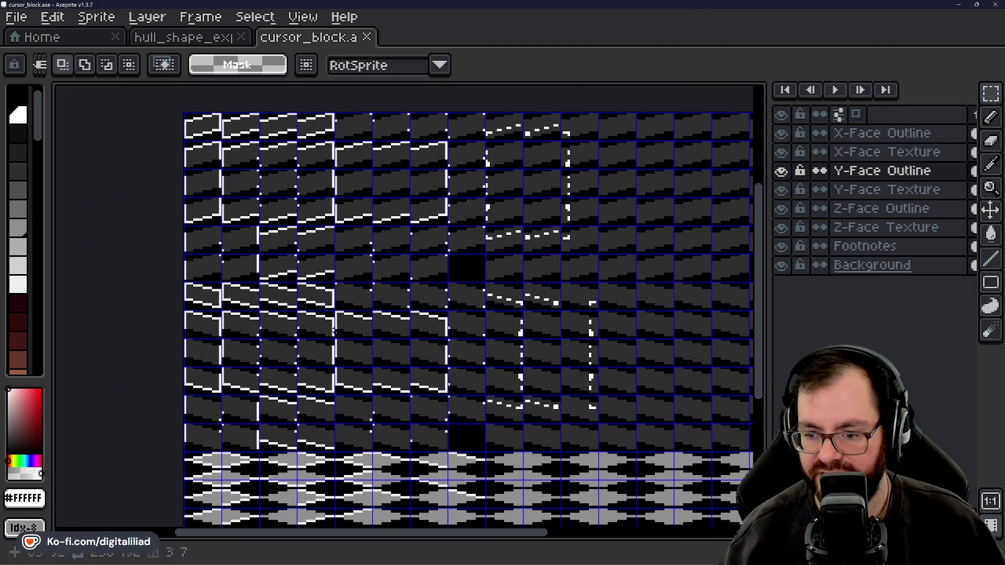
drag(366, 193, 404, 370)
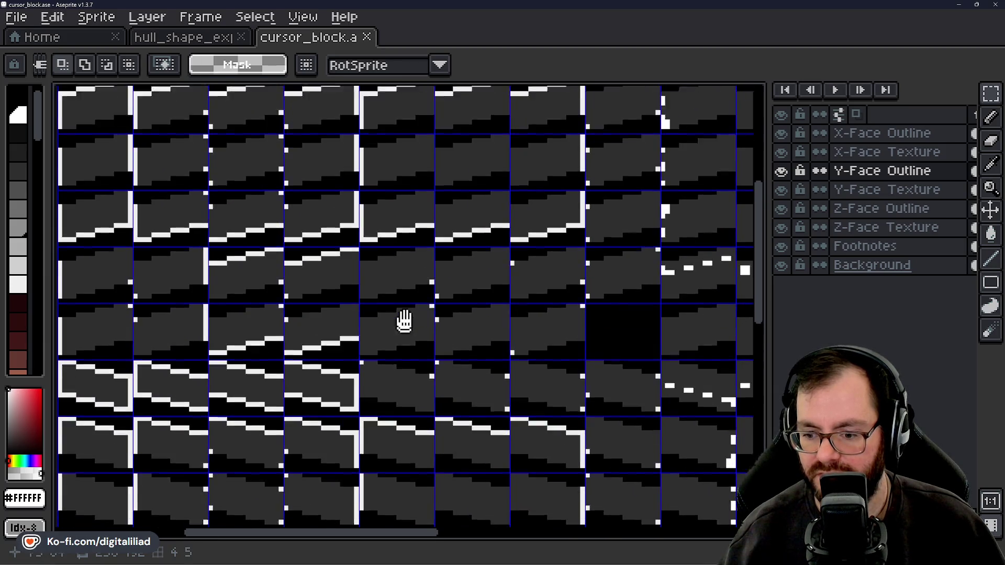
scroll(382, 220, up, 1)
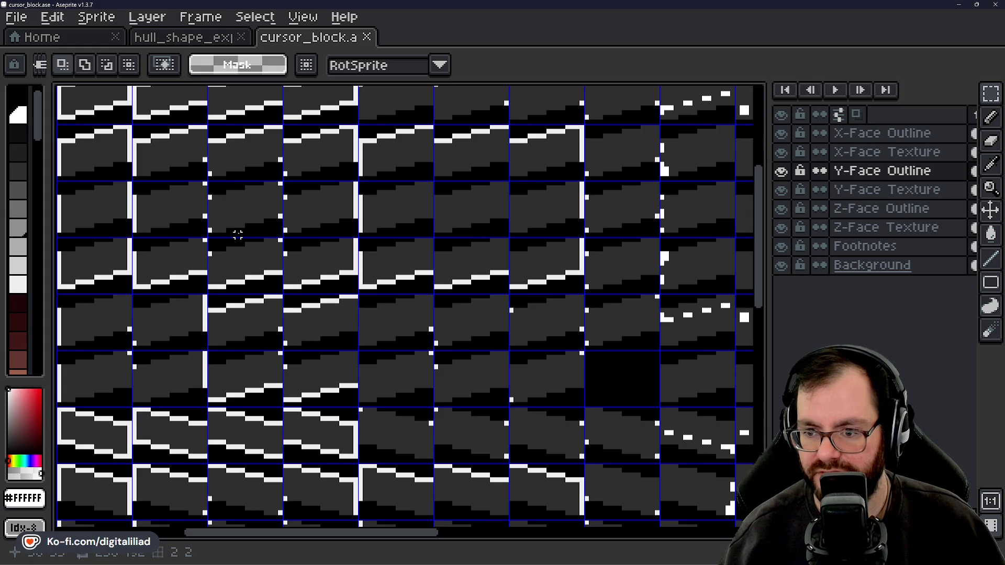
drag(440, 428, 428, 254)
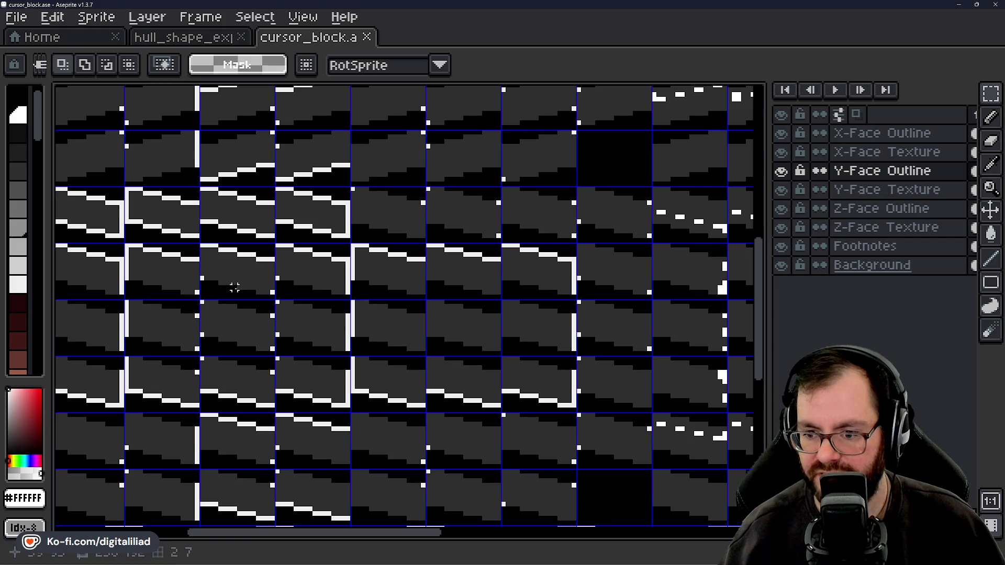
scroll(358, 315, down, 3)
scroll(471, 224, up, 2)
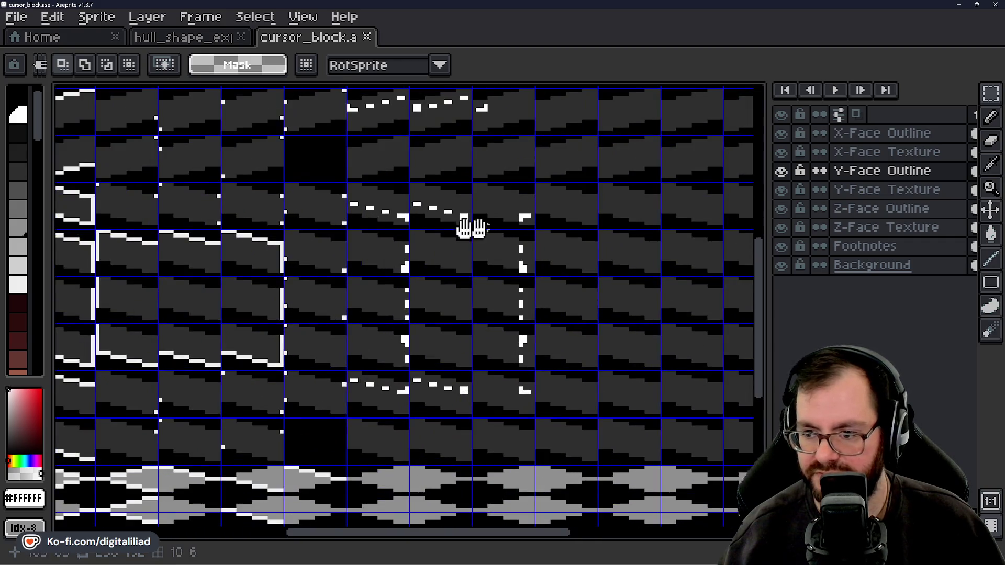
mouse_move(335, 199)
mouse_down()
mouse_move(336, 213)
mouse_move(437, 222)
mouse_up()
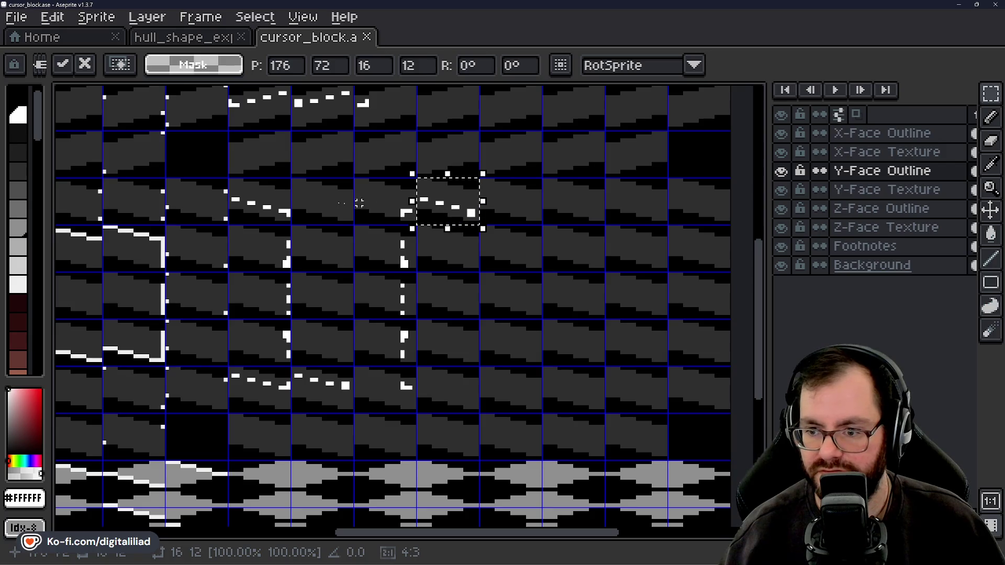
Move the upper dashed outline pieces one cell right and one cell down
click(359, 203)
mouse_move(230, 180)
mouse_down()
mouse_move(289, 224)
mouse_move(526, 209)
mouse_up()
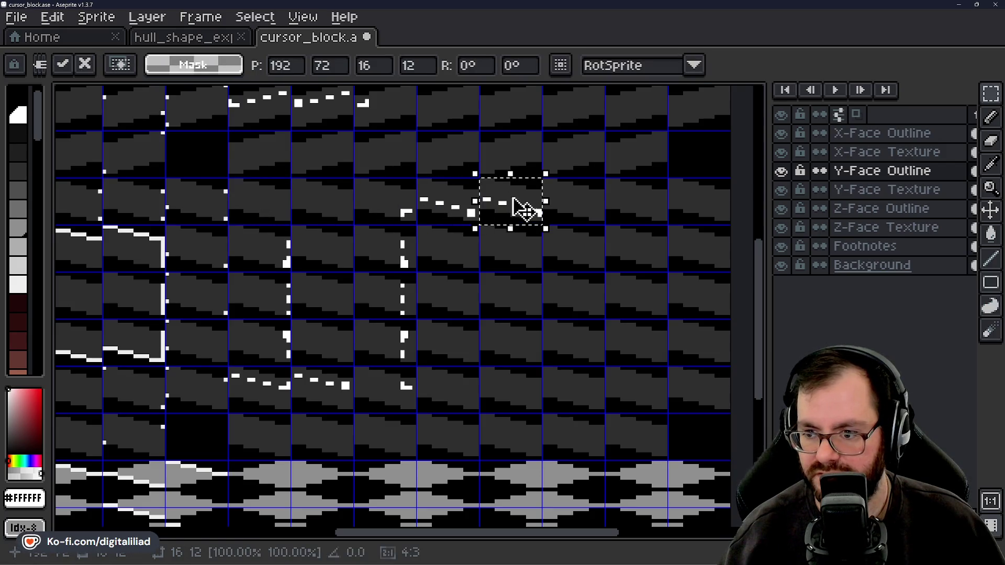
click(281, 251)
mouse_move(260, 242)
mouse_down()
mouse_move(265, 265)
mouse_move(533, 260)
mouse_up()
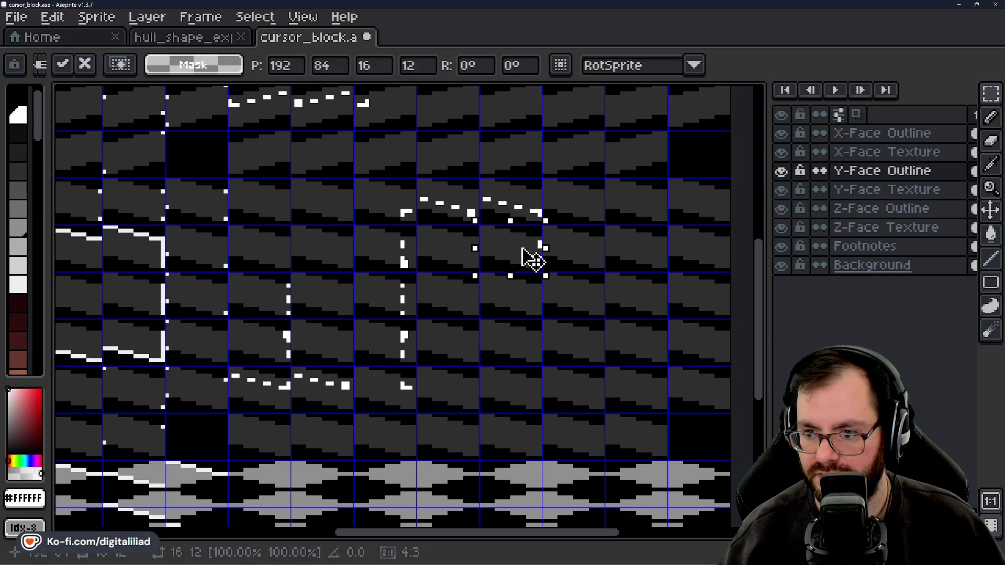
click(351, 208)
Move two lower dashed pieces four cells to the right
scroll(494, 309, down, 3)
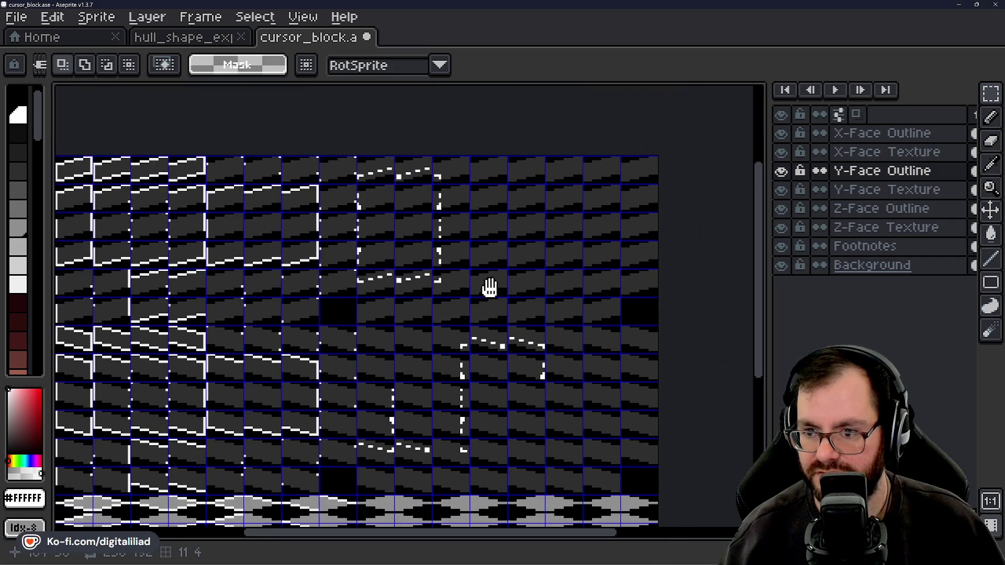
drag(489, 287, 479, 273)
scroll(489, 312, down, 3)
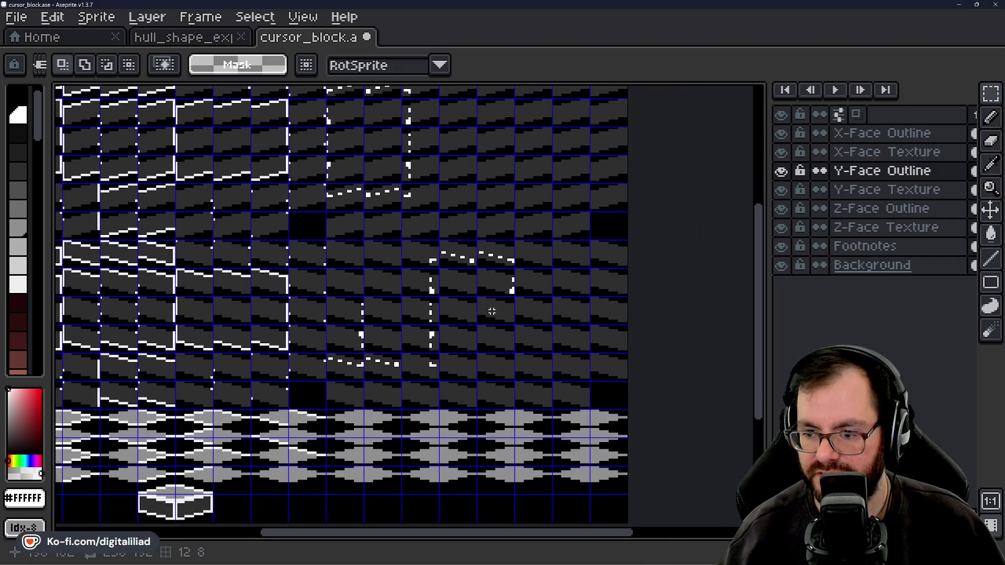
scroll(251, 353, up, 2)
drag(242, 311, 496, 314)
click(272, 276)
mouse_move(254, 348)
mouse_down()
mouse_move(262, 365)
mouse_move(500, 353)
mouse_up()
click(256, 305)
Move the lower-left dashed piece two cells right and another piece two cells left
drag(235, 408, 484, 401)
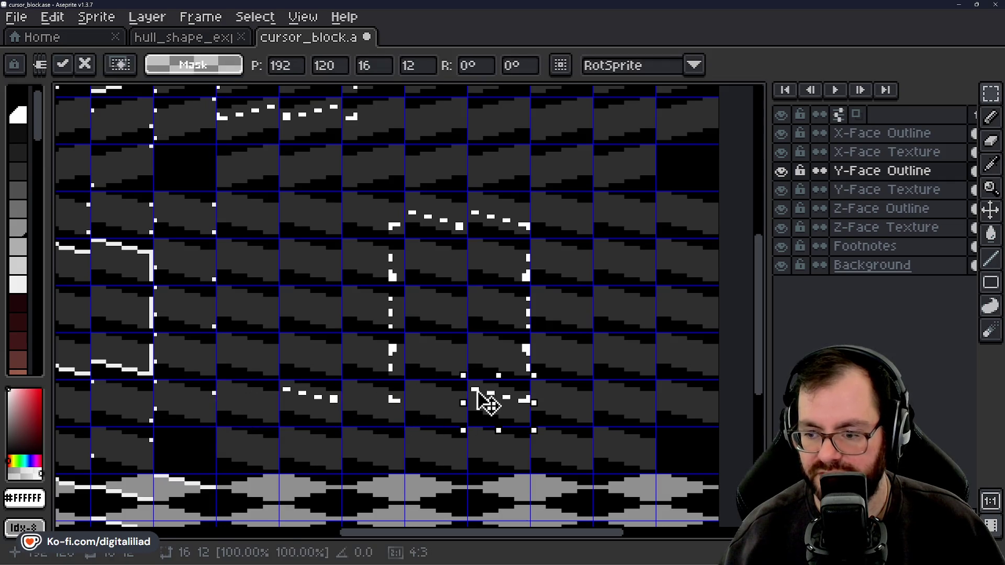
click(323, 381)
mouse_move(323, 382)
mouse_down()
mouse_move(286, 422)
mouse_move(439, 410)
mouse_up()
click(335, 291)
scroll(508, 338, down, 2)
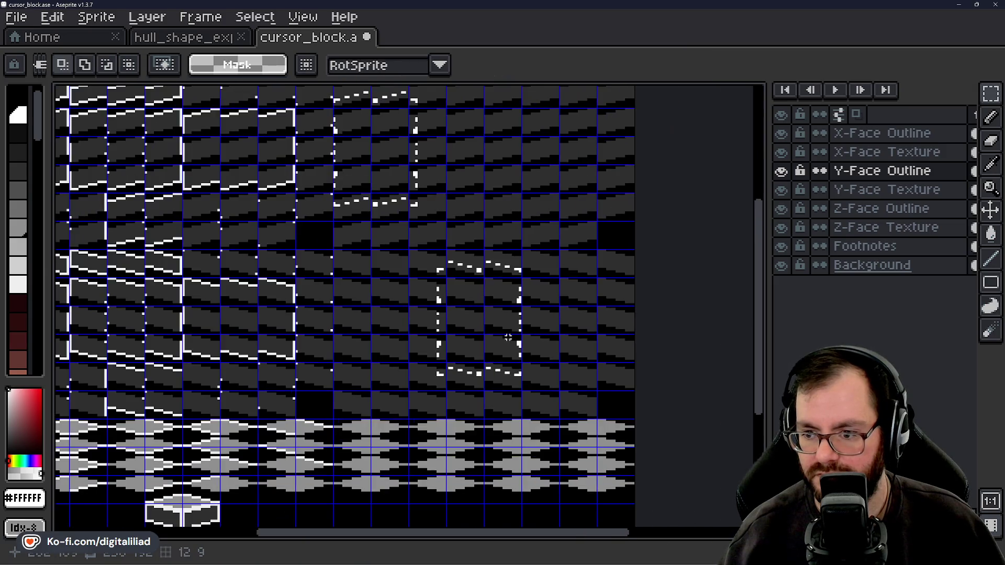
mouse_move(441, 266)
mouse_down()
mouse_move(520, 359)
mouse_move(520, 382)
mouse_move(414, 369)
mouse_up()
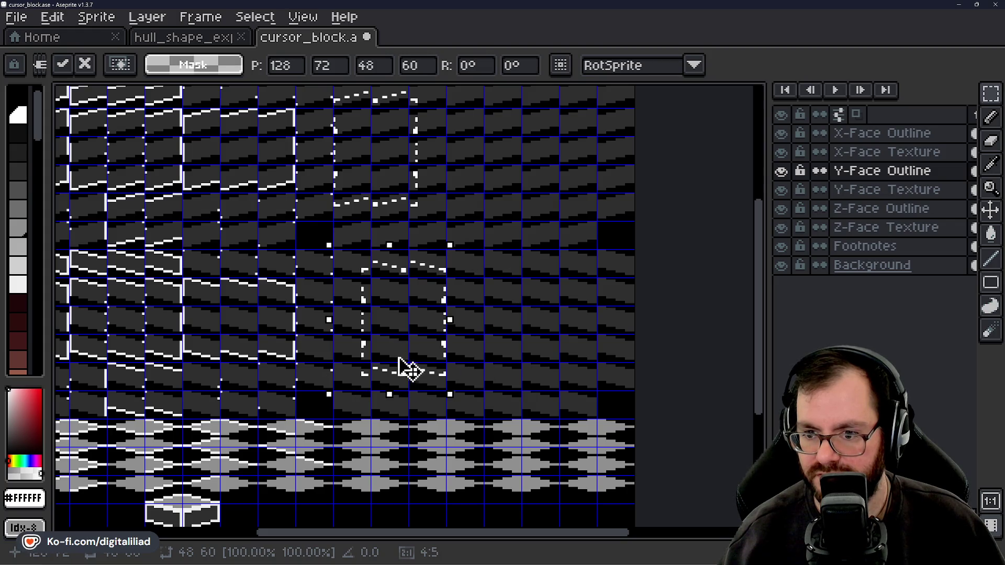
click(475, 313)
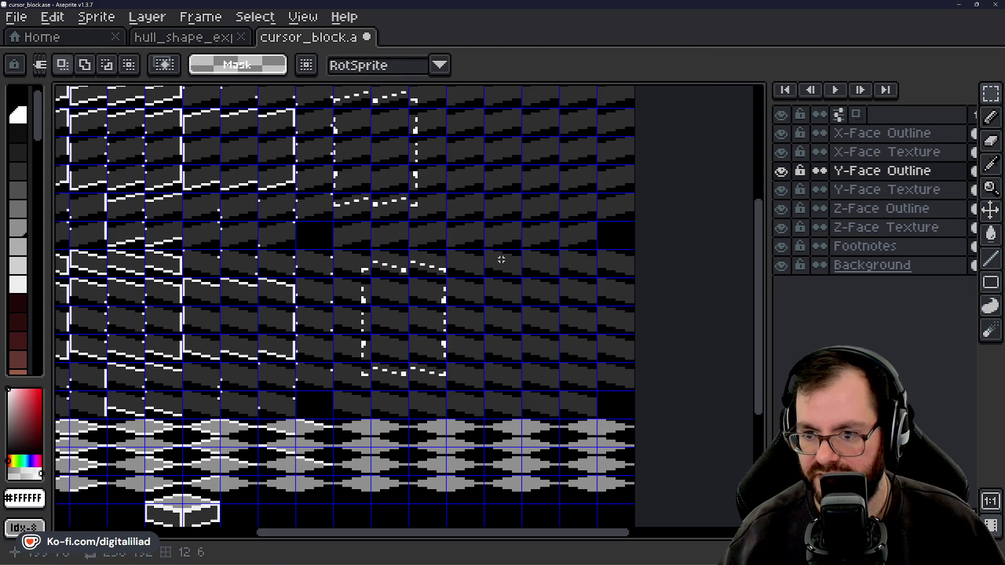
Save cursor_block.ase and bring up the hull_shape_exploration reference
scroll(485, 232, down, 3)
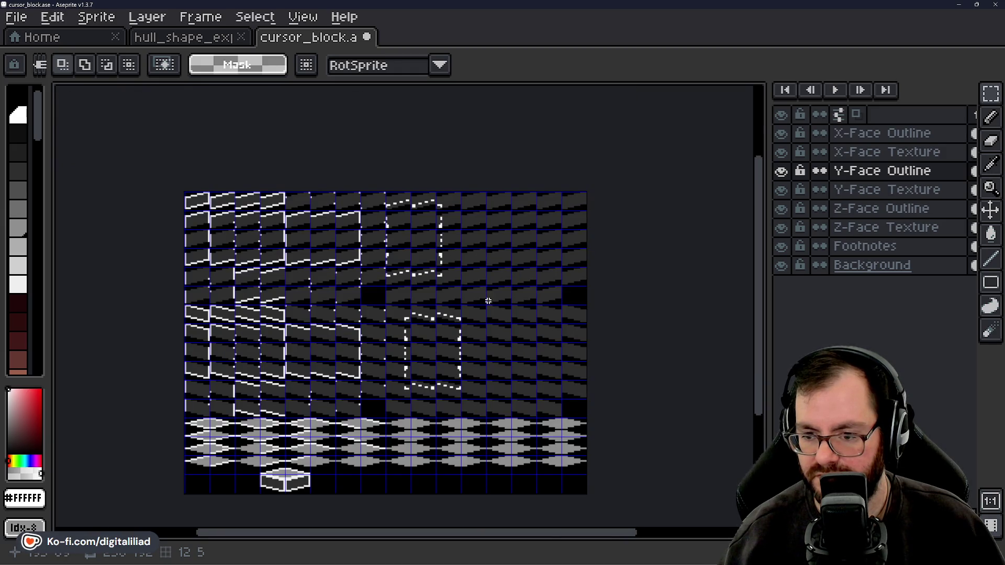
mouse_move(488, 300)
mouse_down()
mouse_move(508, 270)
mouse_move(514, 281)
mouse_move(505, 260)
mouse_move(503, 277)
mouse_up()
scroll(503, 276, up, 2)
key(ctrl+s)
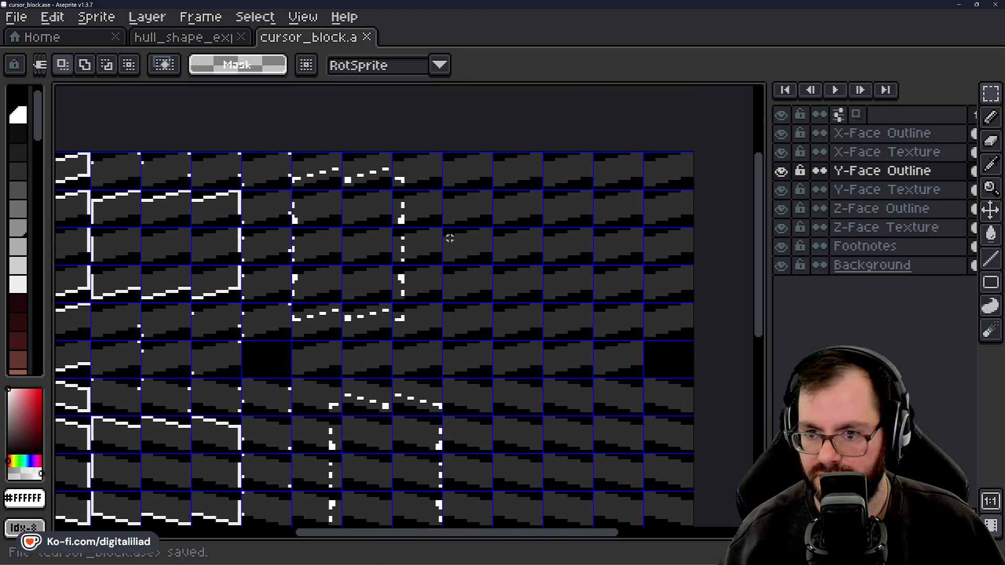
scroll(450, 222, up, 1)
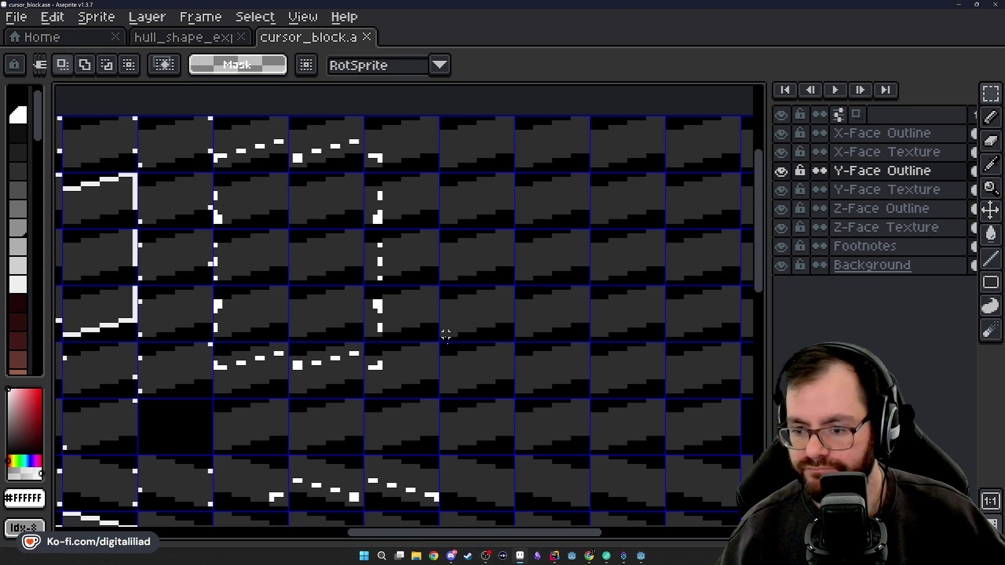
click(183, 37)
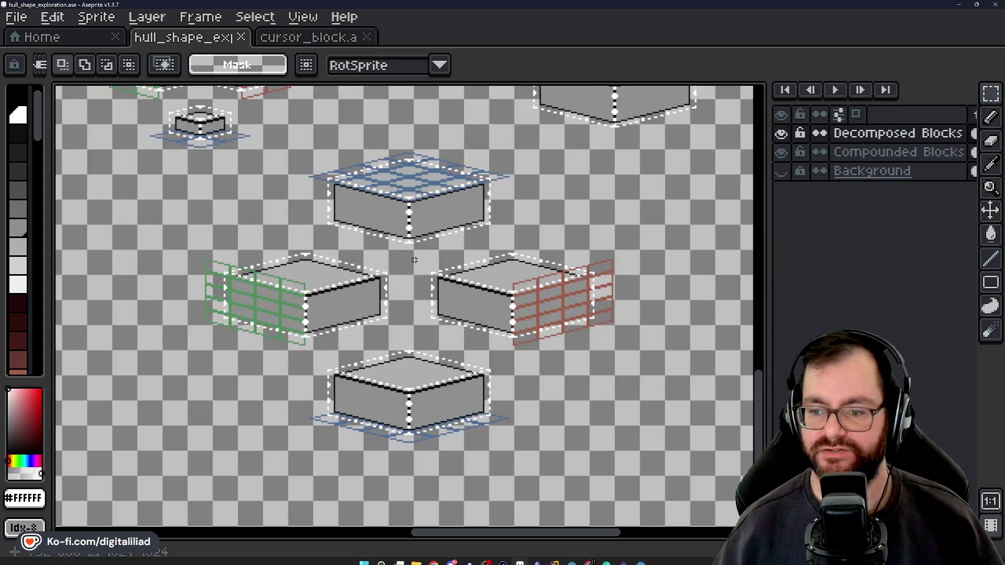
Pan and zoom across the hull_shape_exploration reference blocks, then switch to Rider
scroll(353, 239, up, 2)
mouse_move(353, 239)
mouse_down()
mouse_move(262, 325)
mouse_move(292, 240)
mouse_move(261, 293)
mouse_move(324, 283)
mouse_up()
drag(473, 218, 657, 179)
scroll(489, 359, down, 2)
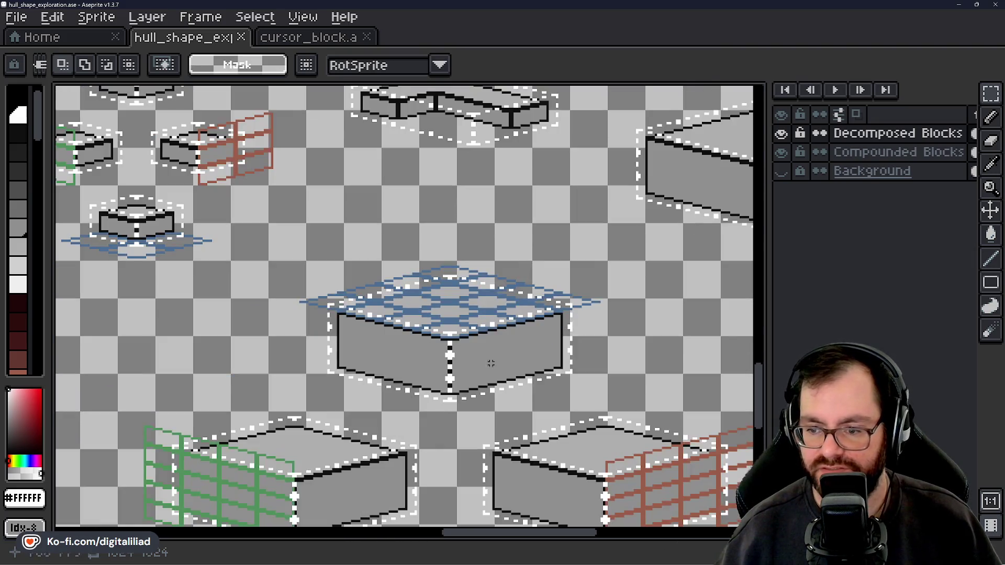
drag(488, 359, 518, 225)
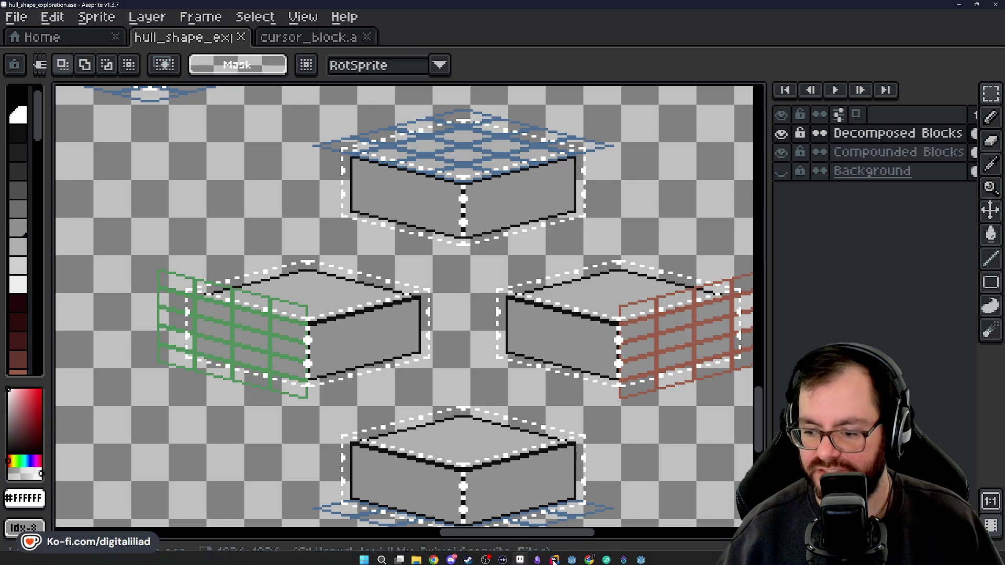
click(554, 556)
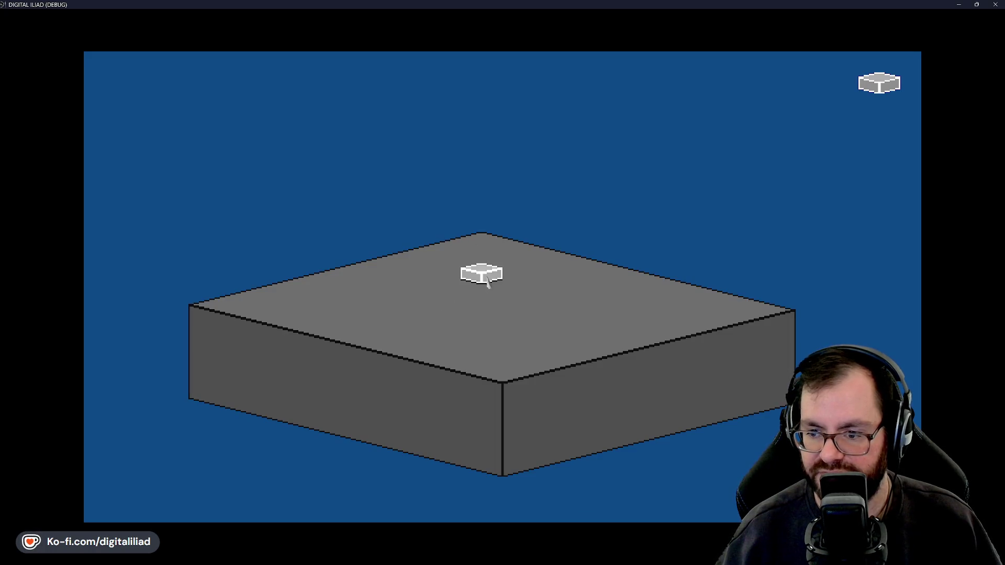
Place the cursor block, then select and confirm most of the grey block's top face
click(480, 279)
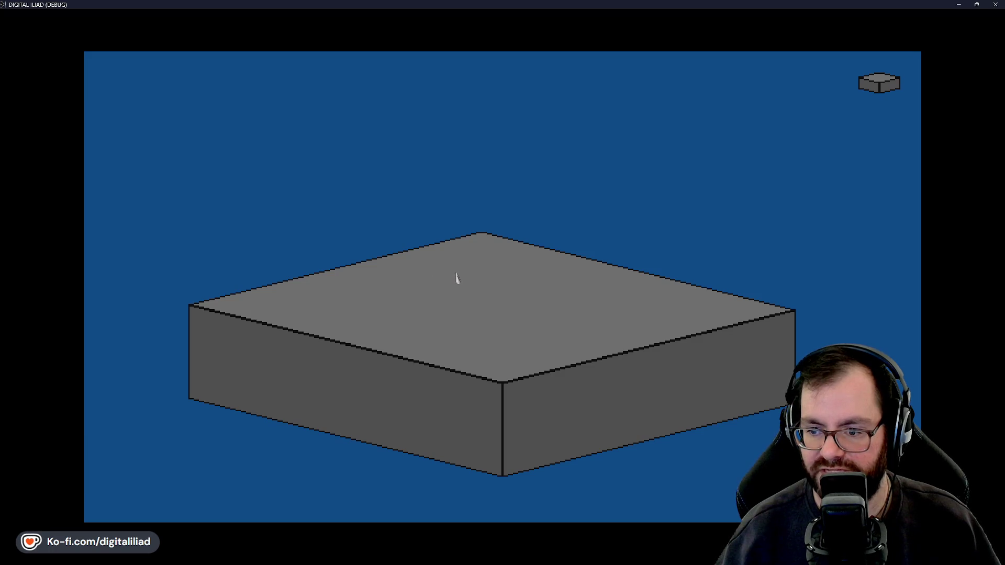
mouse_move(461, 278)
mouse_down()
mouse_move(428, 381)
mouse_move(365, 403)
mouse_move(394, 441)
mouse_up()
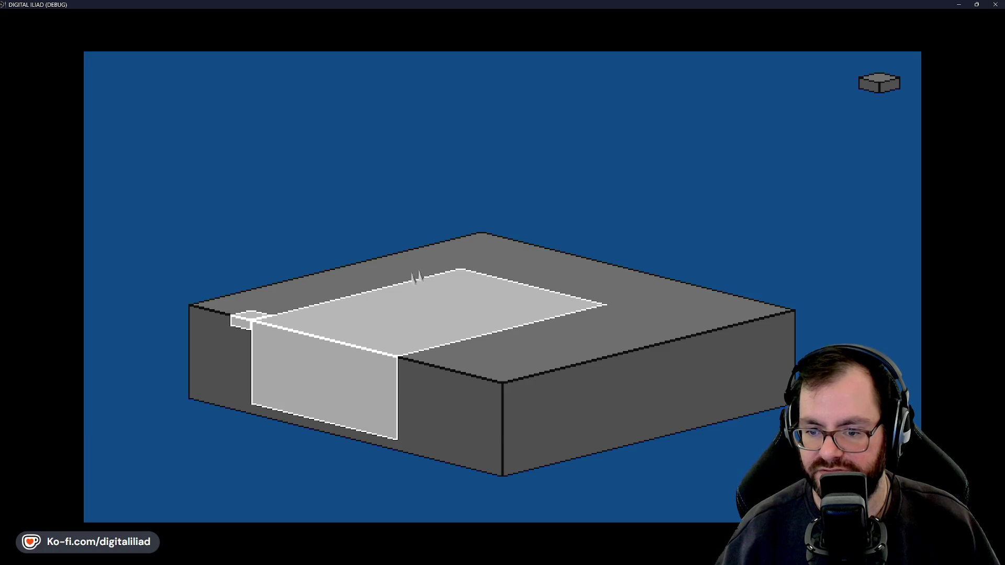
right_click(498, 361)
mouse_move(479, 259)
mouse_down()
mouse_move(424, 382)
mouse_move(512, 418)
mouse_move(504, 463)
mouse_move(503, 397)
mouse_move(422, 359)
mouse_move(370, 402)
mouse_move(383, 446)
mouse_up()
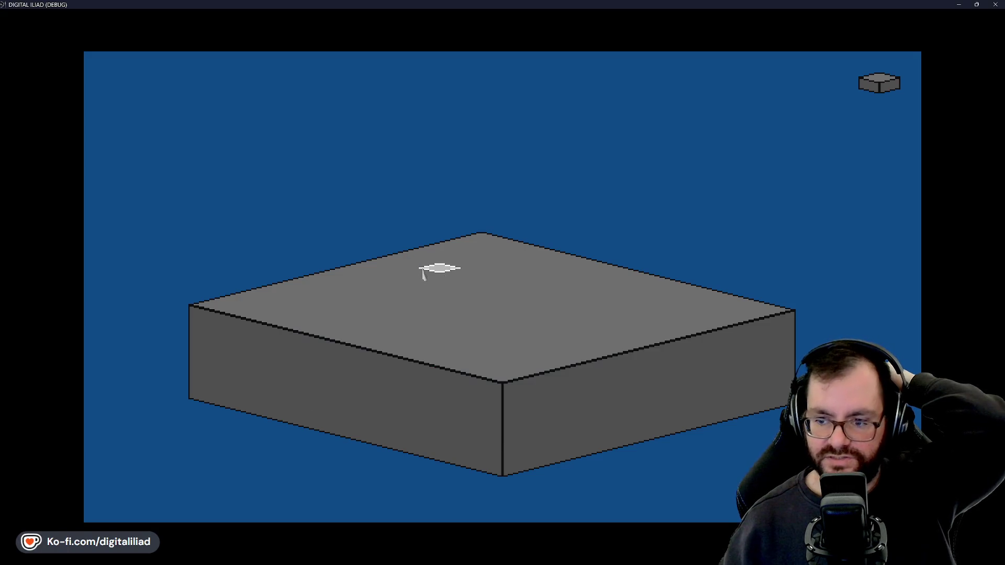
click(392, 361)
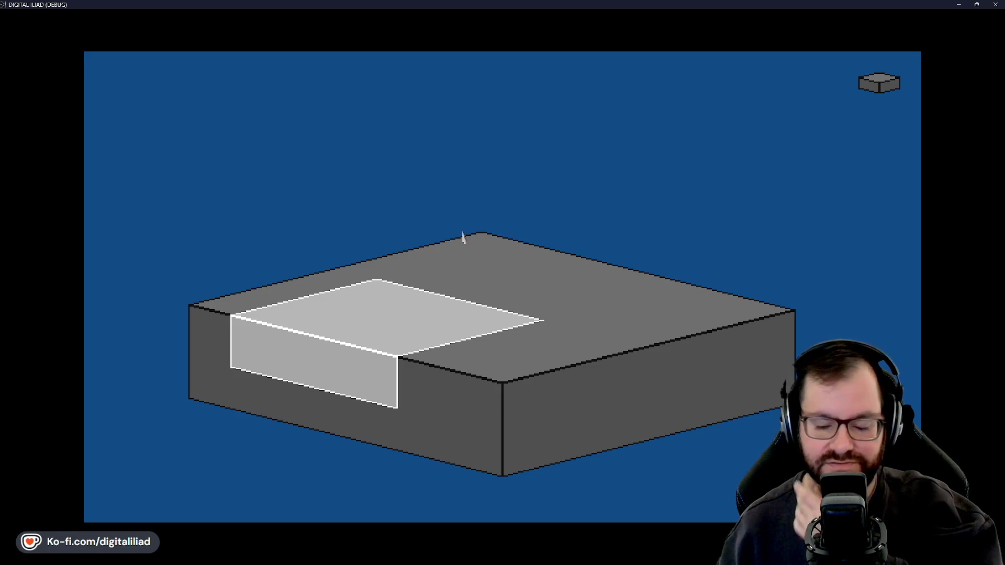
click(500, 327)
Hollow the grey block into a room and build a dividing wall from the back wall
mouse_move(503, 400)
mouse_down()
mouse_move(494, 440)
mouse_move(502, 471)
mouse_up()
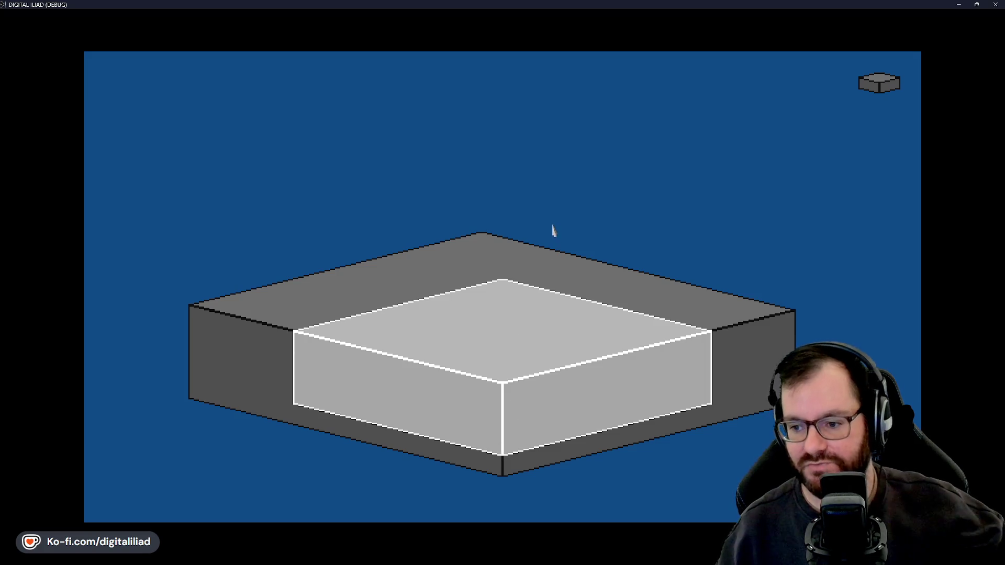
mouse_move(478, 280)
mouse_down()
mouse_move(460, 269)
mouse_move(482, 204)
mouse_up()
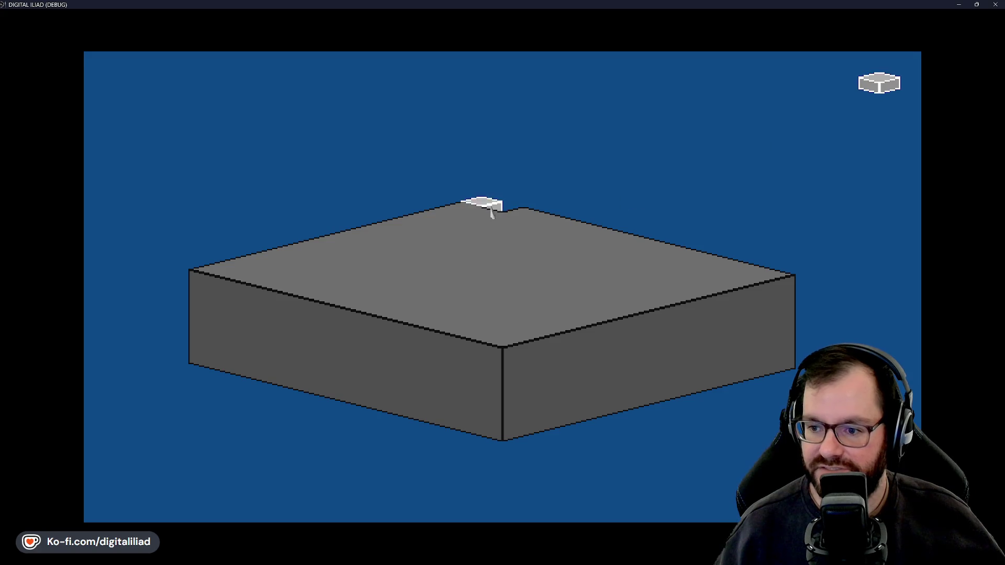
mouse_move(485, 220)
mouse_down()
mouse_move(504, 291)
mouse_move(504, 430)
mouse_up()
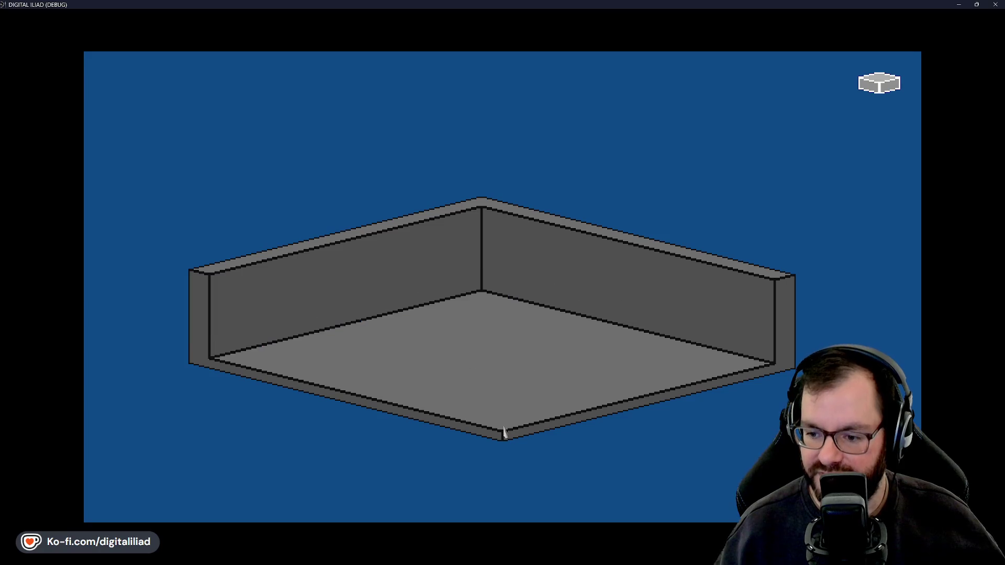
mouse_move(310, 327)
mouse_down()
mouse_move(313, 282)
mouse_move(332, 258)
mouse_move(347, 328)
mouse_move(599, 408)
mouse_up()
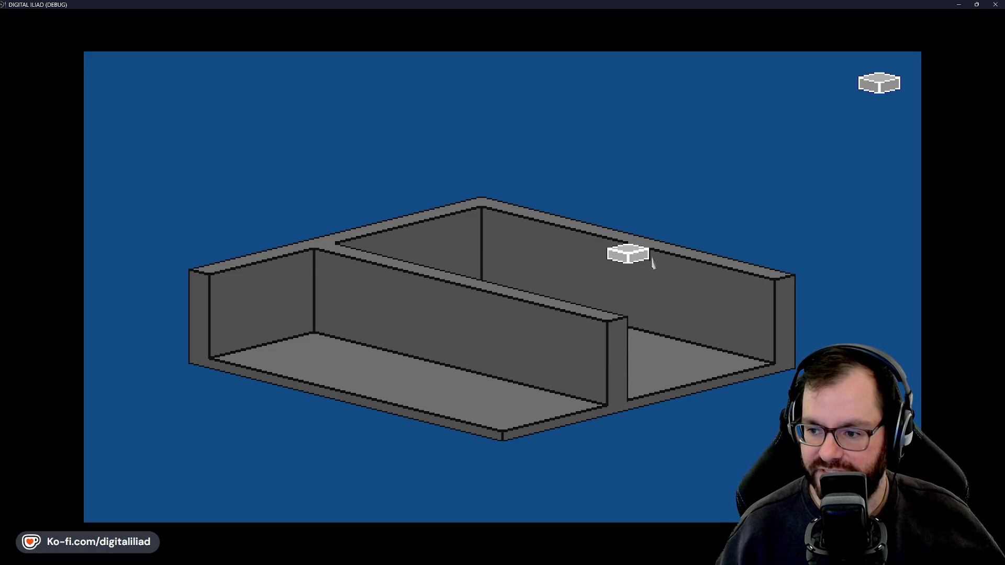
mouse_move(658, 267)
mouse_down()
mouse_move(645, 307)
mouse_move(590, 365)
mouse_move(404, 410)
mouse_up()
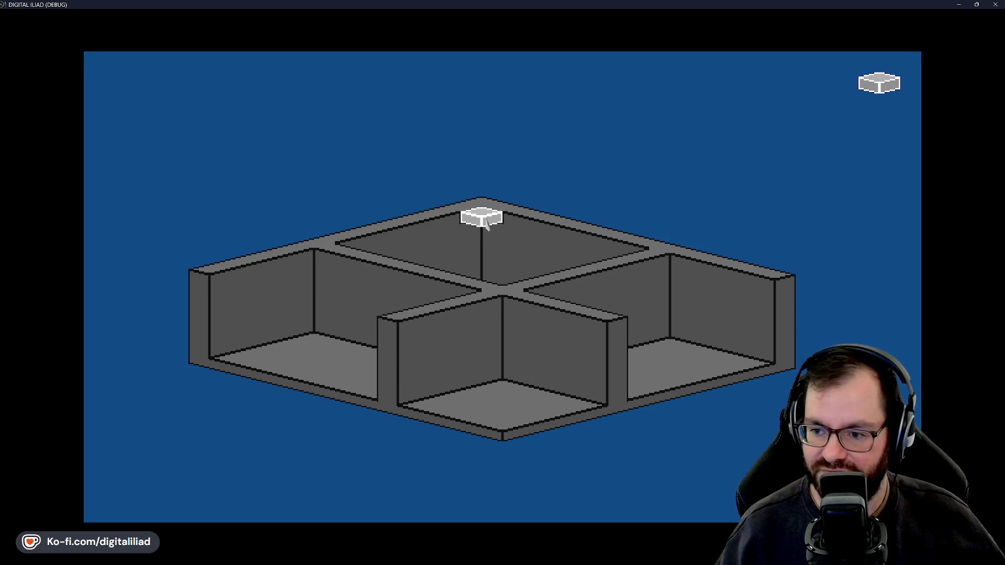
Refill the room with a top slab and wall blocks in the front and back compartments
mouse_move(485, 222)
mouse_down()
mouse_move(516, 328)
mouse_move(506, 351)
mouse_up()
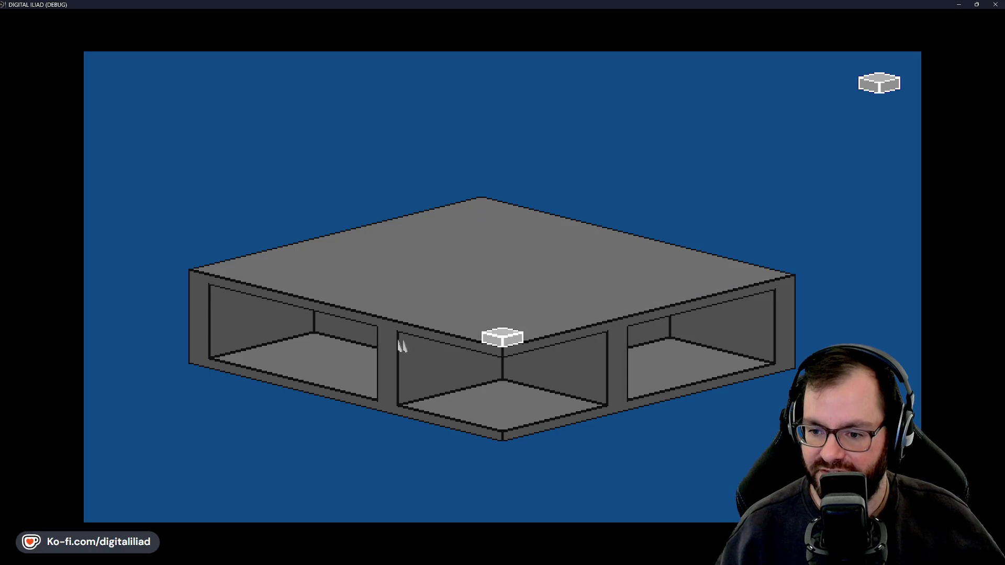
mouse_move(219, 308)
mouse_down()
mouse_move(257, 366)
mouse_move(518, 433)
mouse_up()
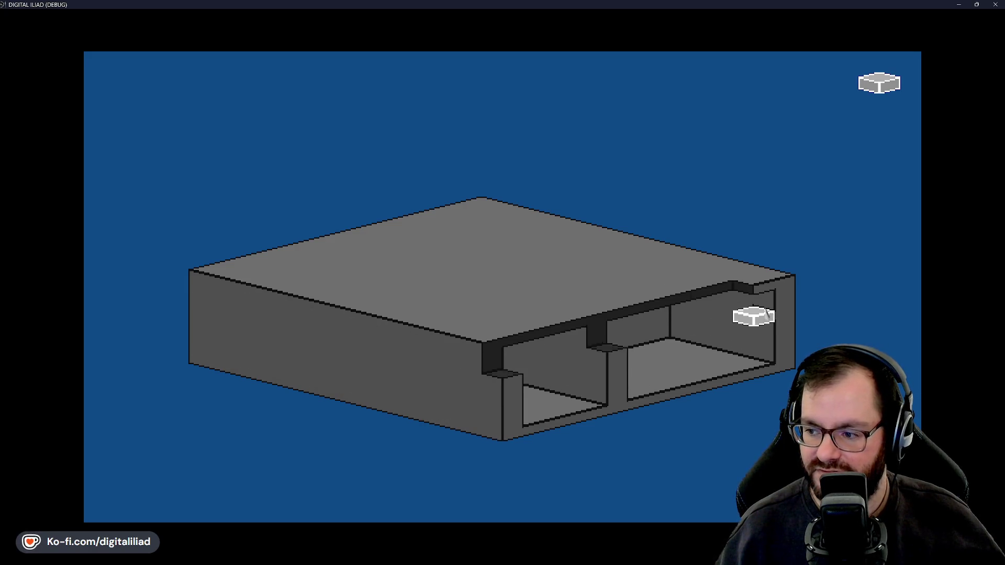
mouse_move(758, 300)
mouse_down()
mouse_move(713, 386)
mouse_move(528, 426)
mouse_up()
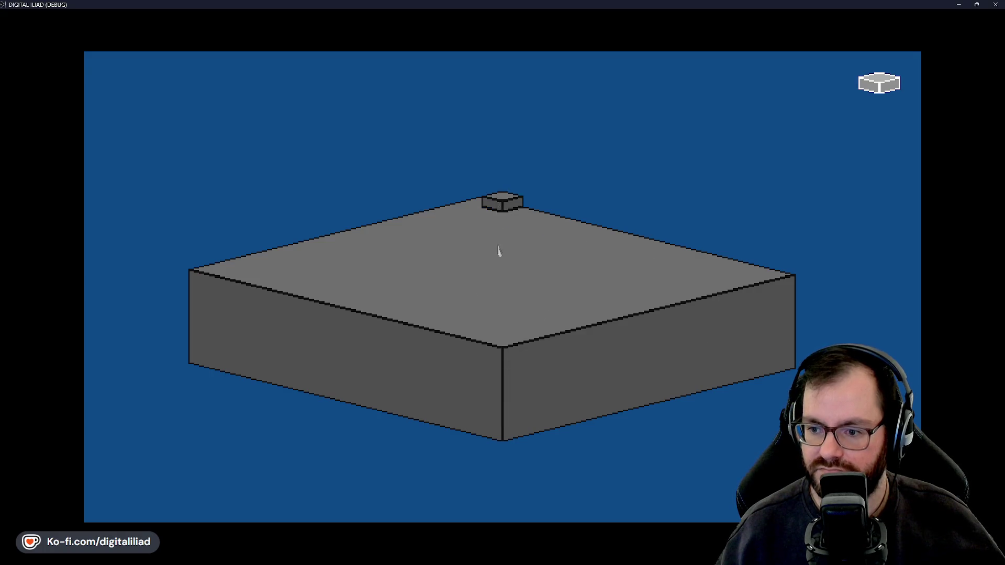
Toggle the test box's interior cutaways on and off, ending with a solid box
click(502, 332)
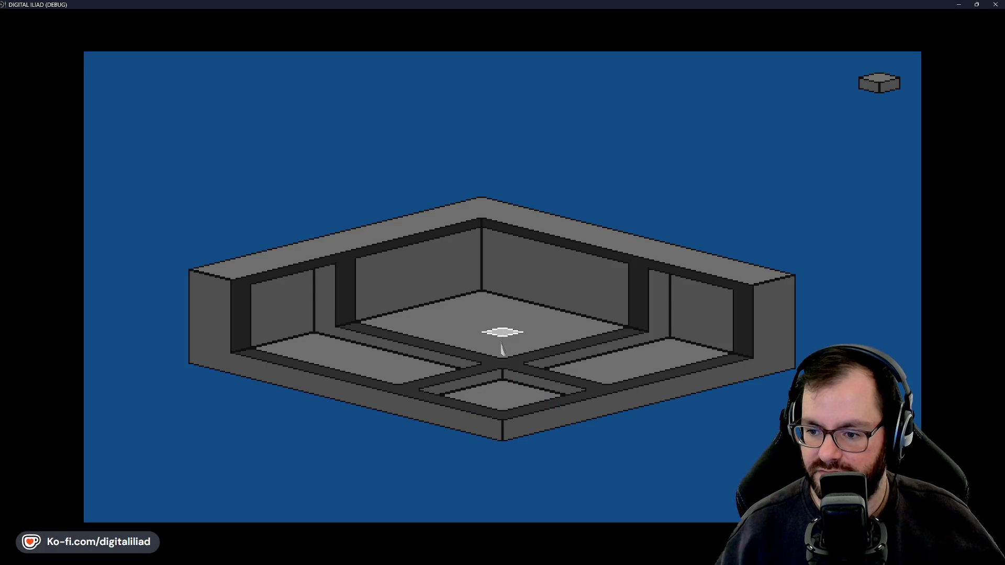
click(502, 397)
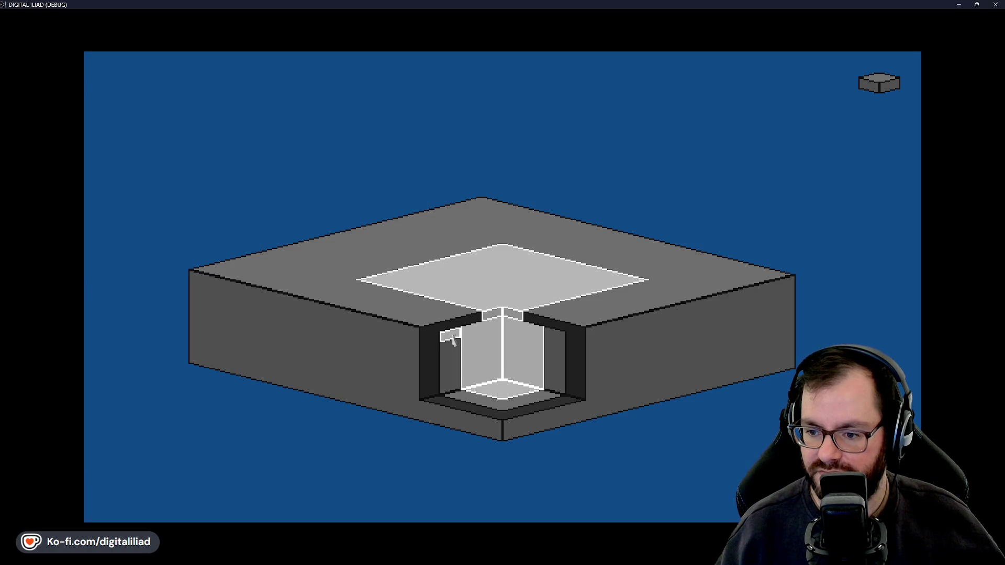
click(475, 348)
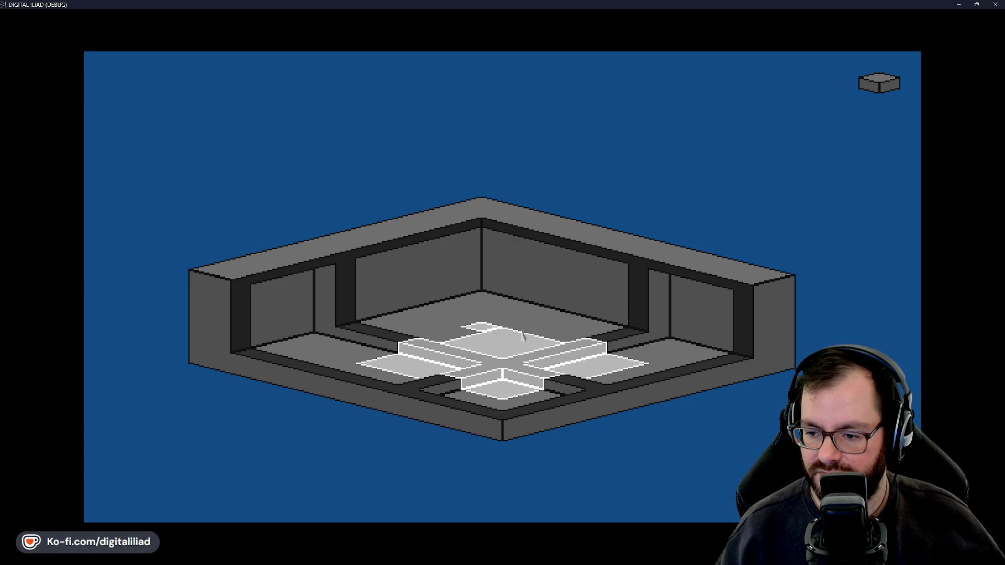
click(565, 364)
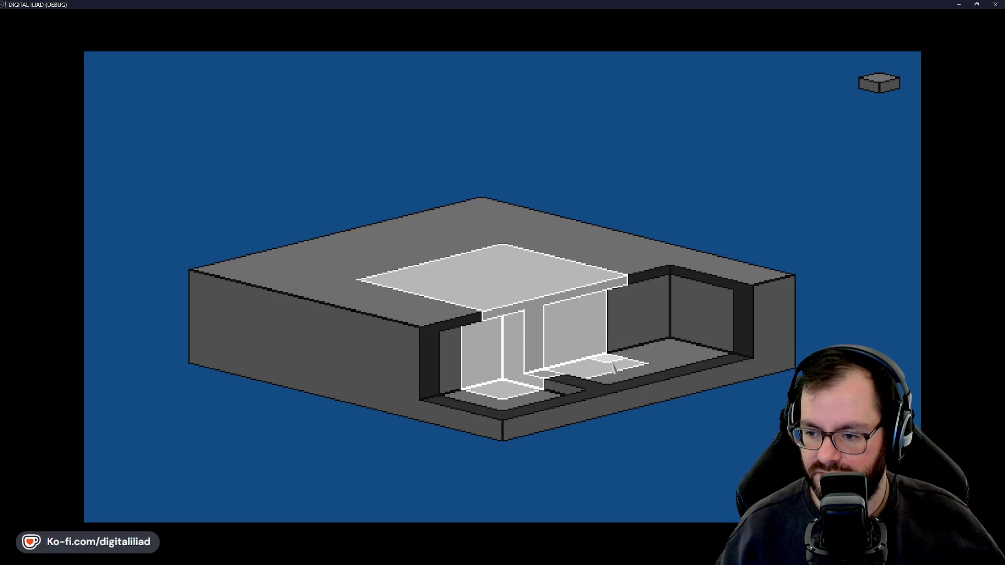
click(517, 281)
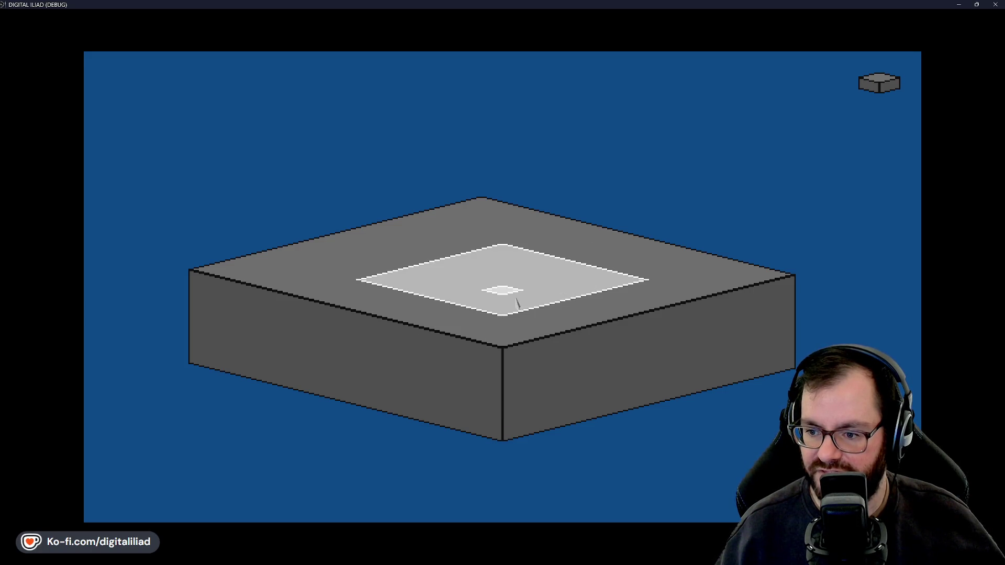
click(520, 316)
click(392, 364)
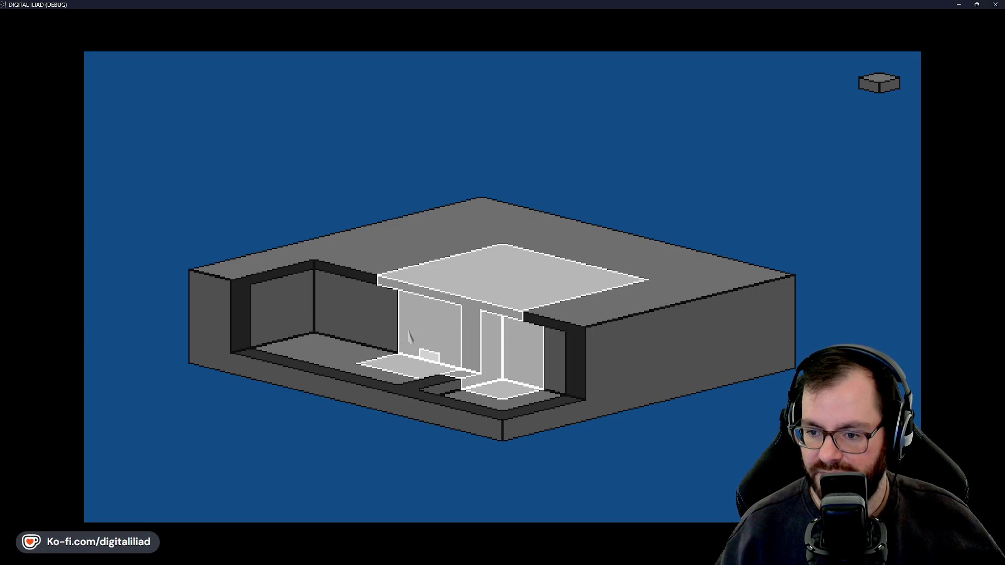
click(503, 337)
click(539, 348)
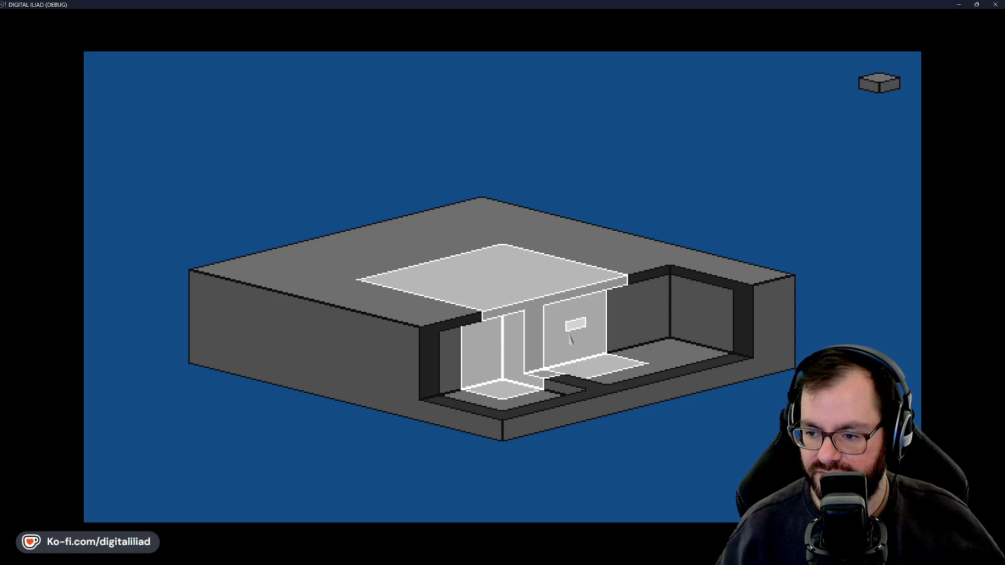
click(448, 268)
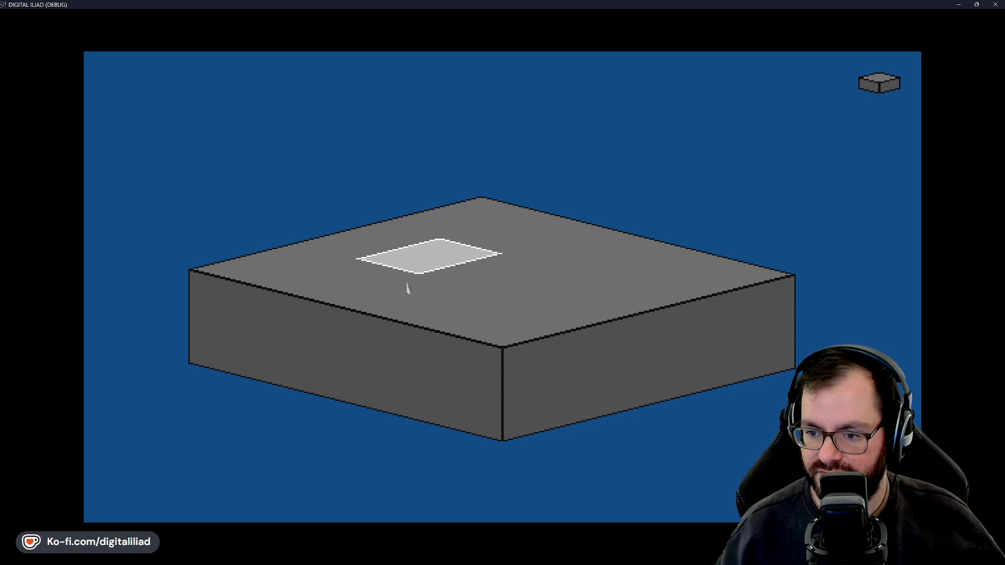
Size a diamond selection on the box top, extrude it down, then close the game
mouse_move(435, 289)
mouse_down()
mouse_move(445, 254)
mouse_move(418, 261)
mouse_up()
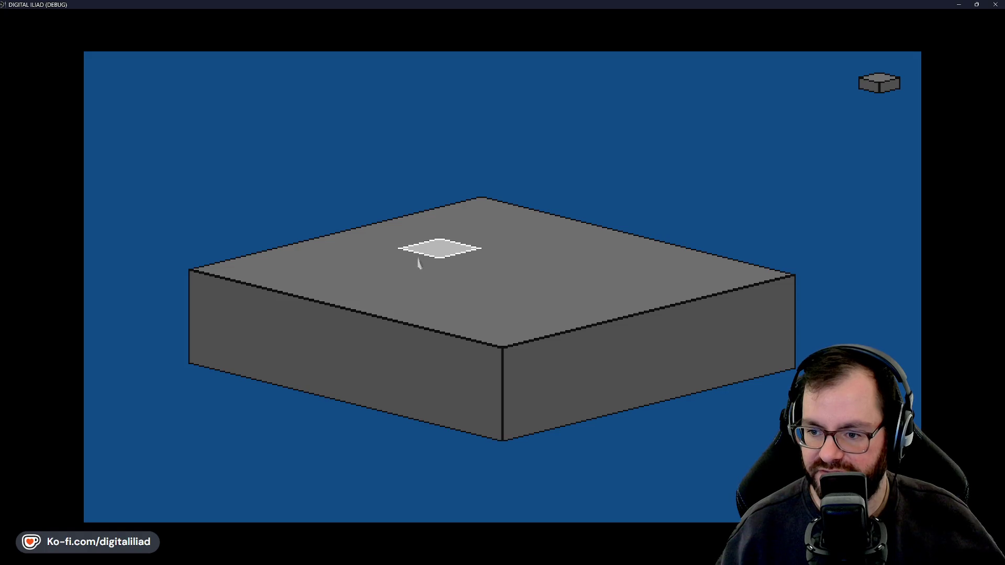
mouse_move(412, 303)
mouse_down()
mouse_move(492, 312)
mouse_move(488, 321)
mouse_move(466, 321)
mouse_move(479, 313)
mouse_move(441, 256)
mouse_up()
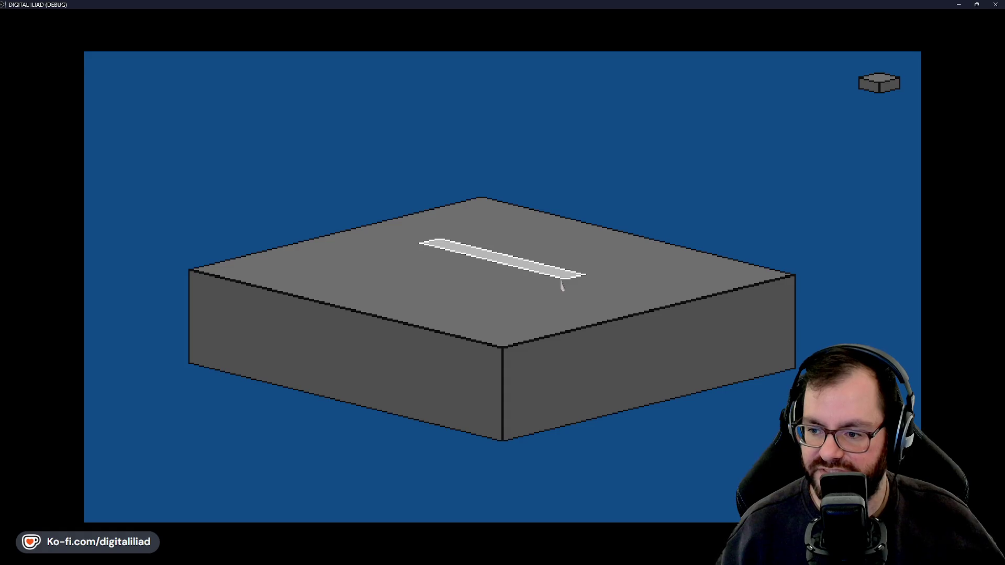
mouse_move(565, 283)
mouse_down()
mouse_move(491, 294)
mouse_move(489, 307)
mouse_move(449, 323)
mouse_move(457, 320)
mouse_move(448, 311)
mouse_move(435, 312)
mouse_up()
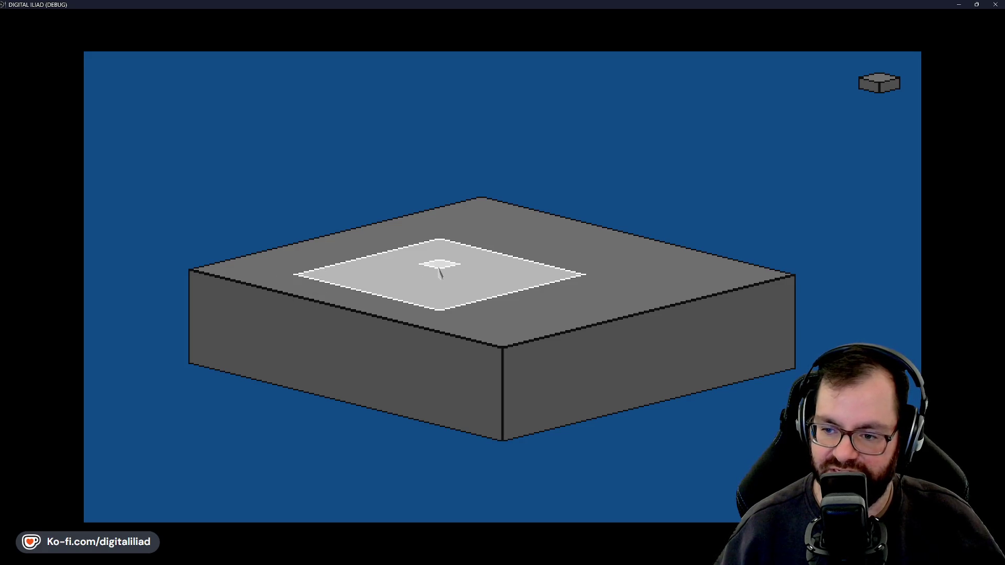
mouse_move(420, 275)
mouse_down()
mouse_move(399, 330)
mouse_move(404, 396)
mouse_up()
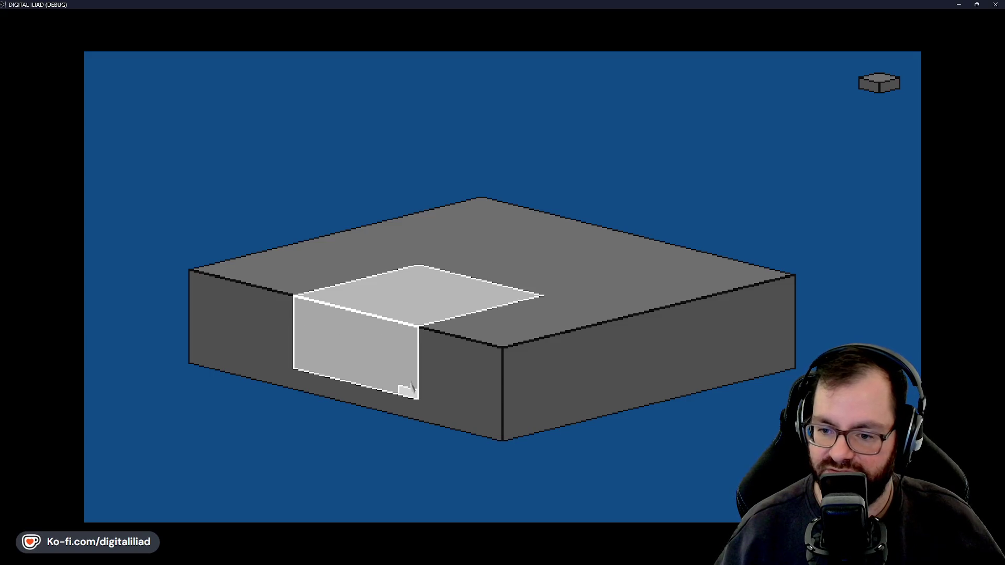
key(alt+F4)
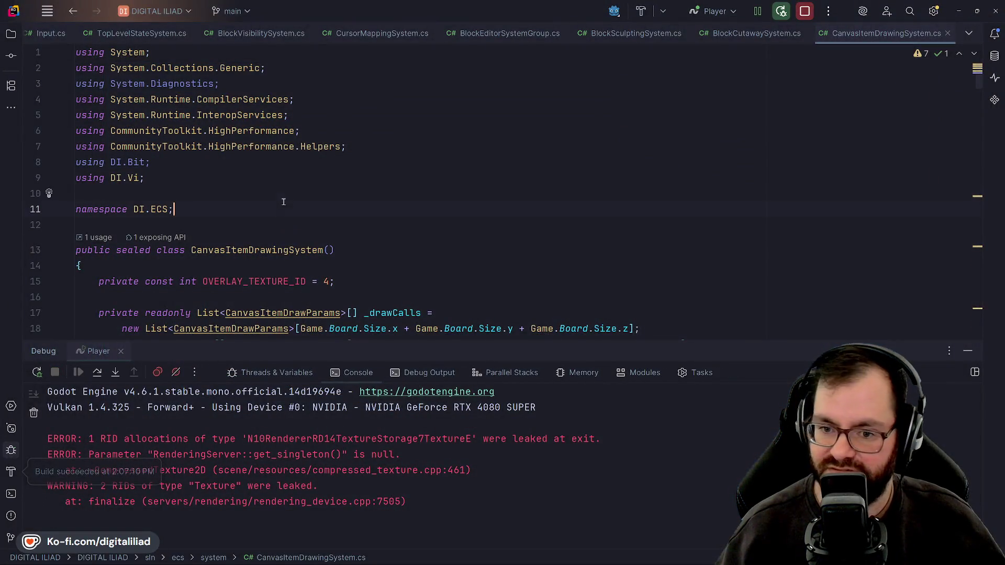
Review CanvasItemDrawingSystem.cs down to the XFaceTileCoords loop in the Ready method
click(334, 250)
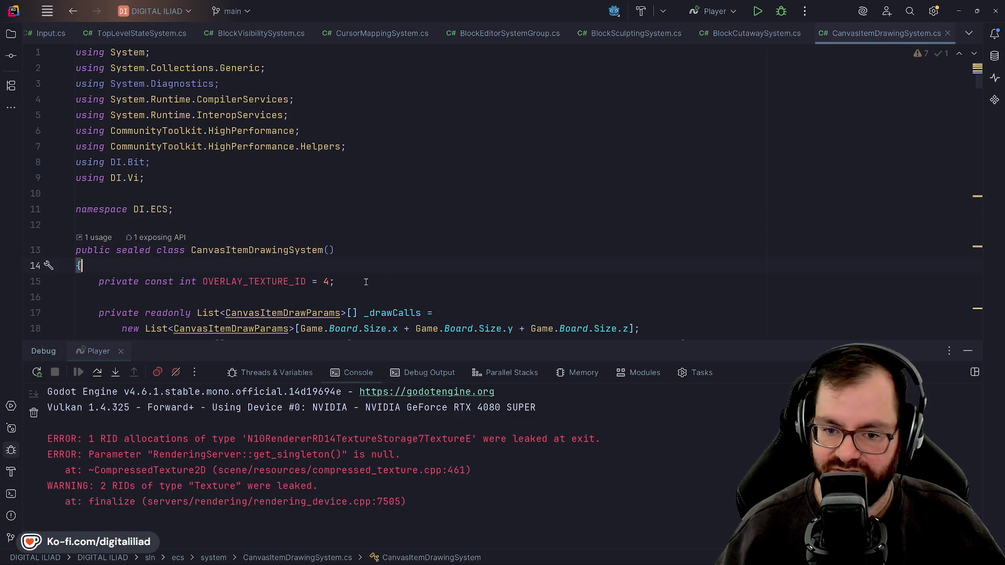
scroll(358, 293, down, 1)
key(Down)
scroll(429, 202, down, 2)
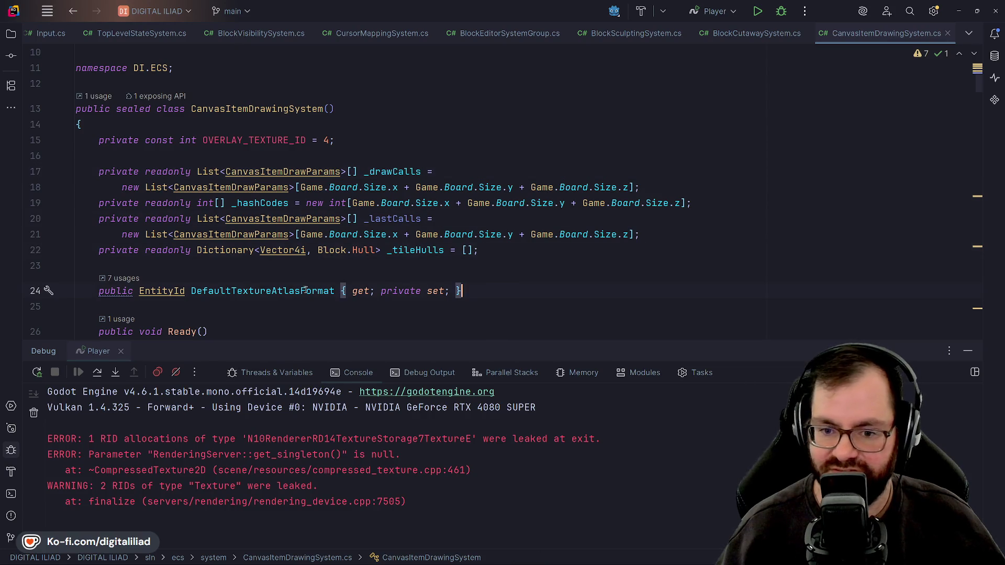
scroll(265, 230, down, 2)
click(260, 236)
key(Down)
scroll(264, 198, down, 3)
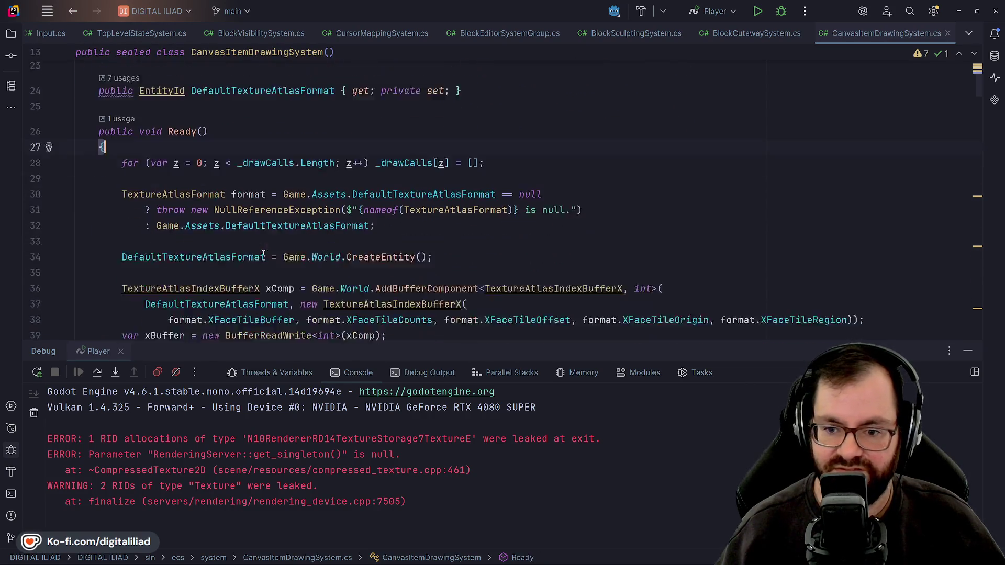
key(Down)
key(Down)
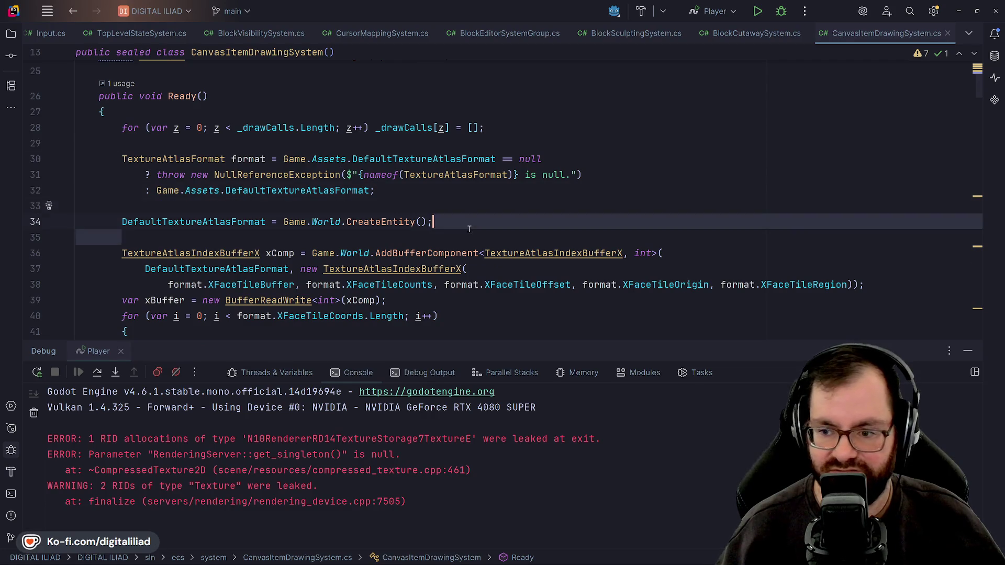
scroll(333, 217, down, 3)
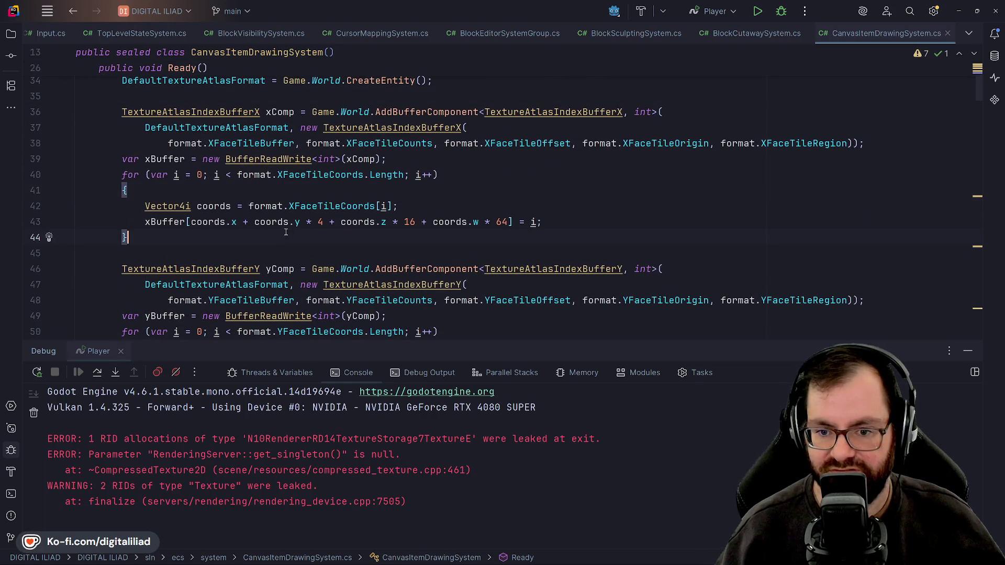
click(302, 176)
click(454, 189)
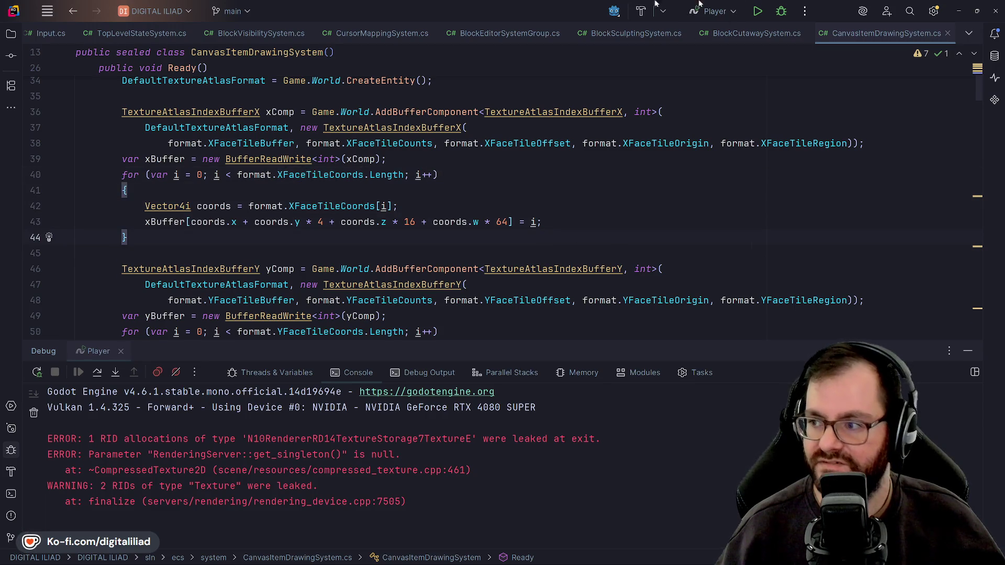
Minimize Rider, save hull_shape_exploration in Aseprite, and switch to cursor_block.ase
click(958, 11)
key(ctrl+s)
scroll(393, 238, down, 1)
scroll(393, 238, down, 2)
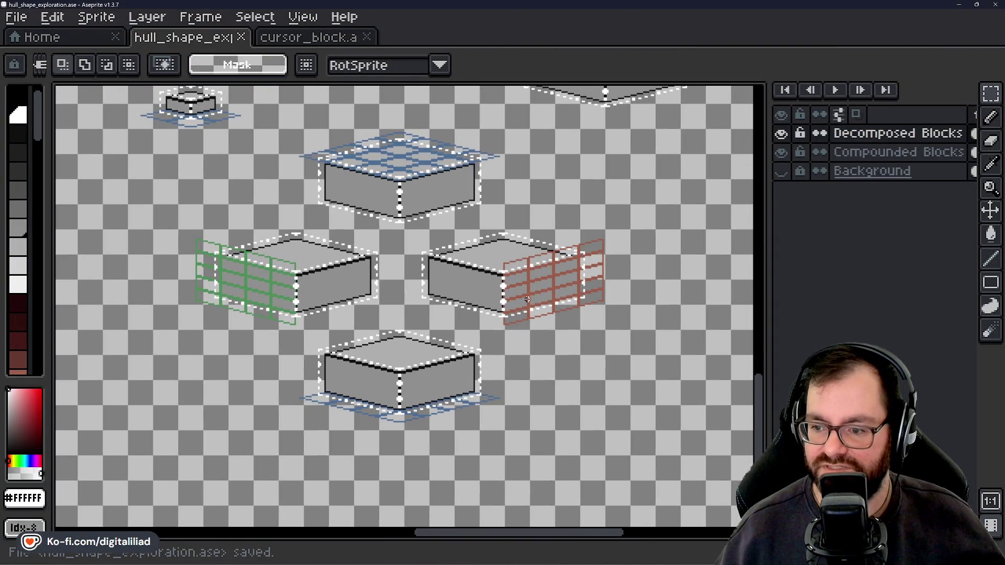
click(333, 38)
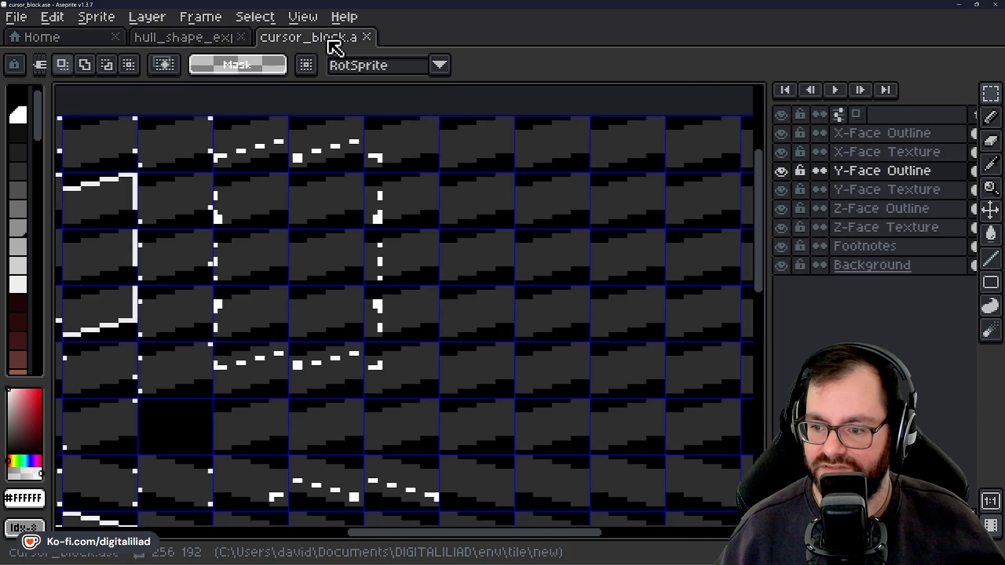
Marquee-select a rectangular block of outline cells in cursor_block
scroll(371, 203, down, 2)
scroll(386, 193, down, 1)
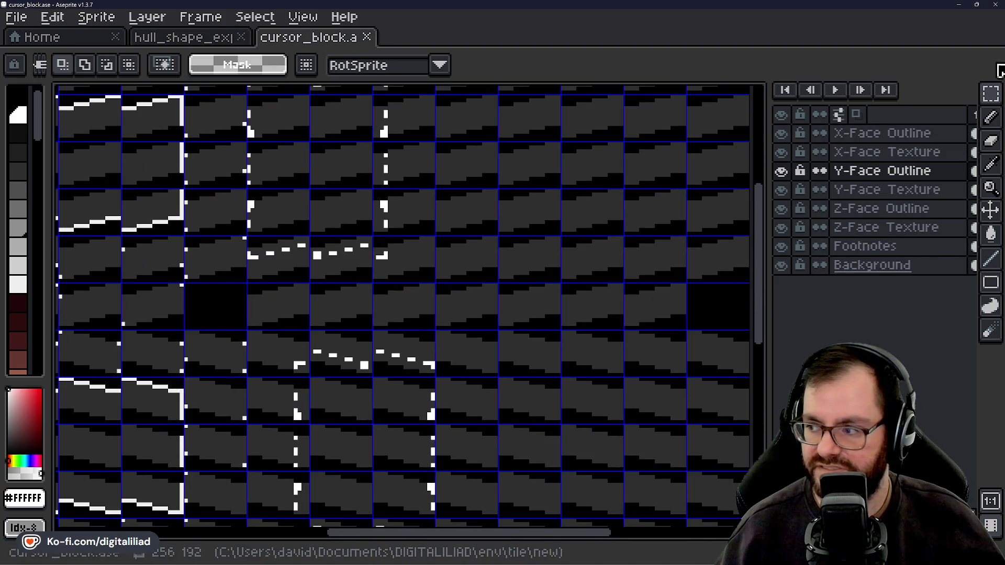
scroll(397, 202, down, 1)
mouse_move(323, 100)
mouse_down()
mouse_move(417, 419)
mouse_move(453, 464)
mouse_move(450, 484)
mouse_up()
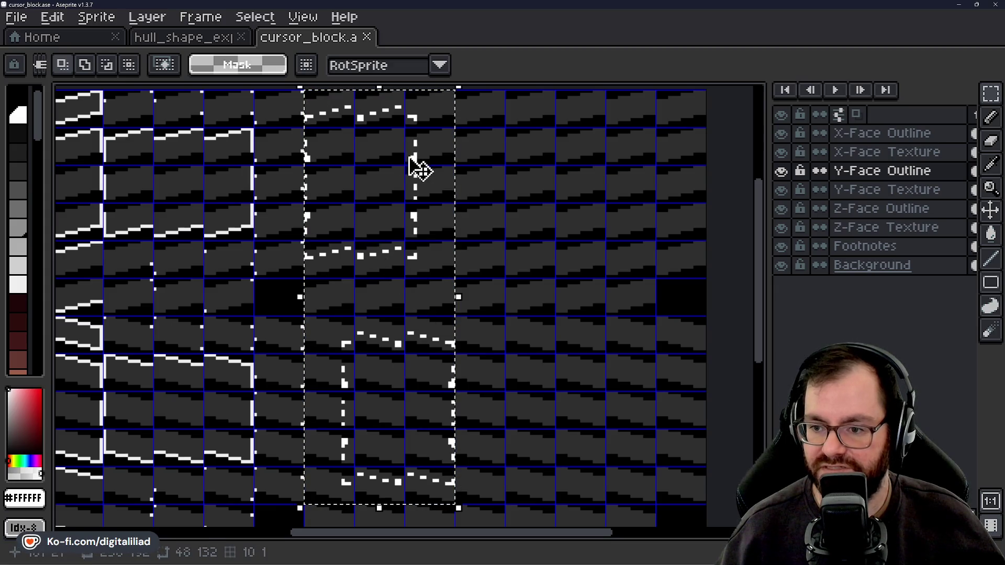
Zoom in on the top block of the hull_shape_exploration reference
click(181, 38)
scroll(481, 370, down, 3)
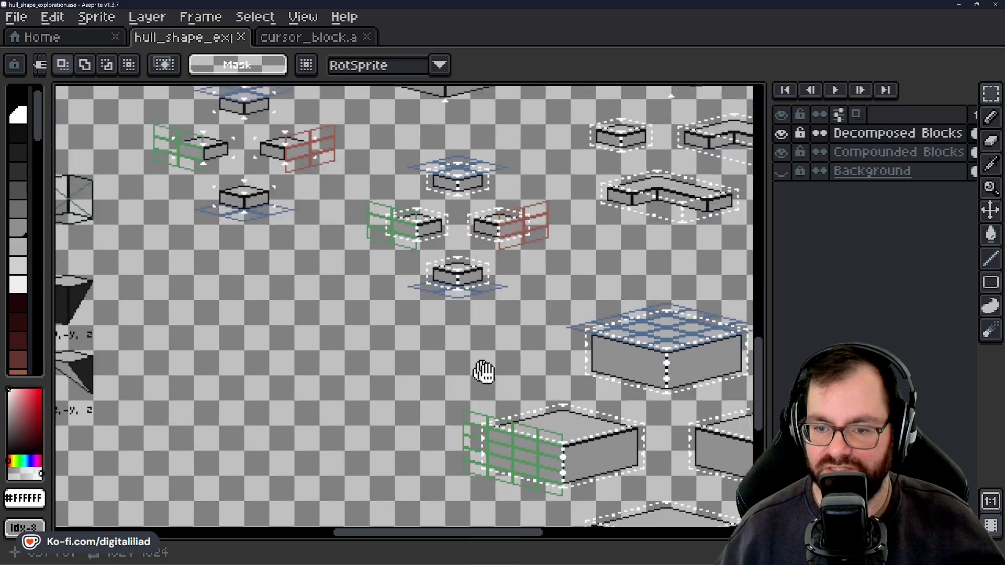
scroll(305, 239, up, 5)
scroll(305, 239, up, 1)
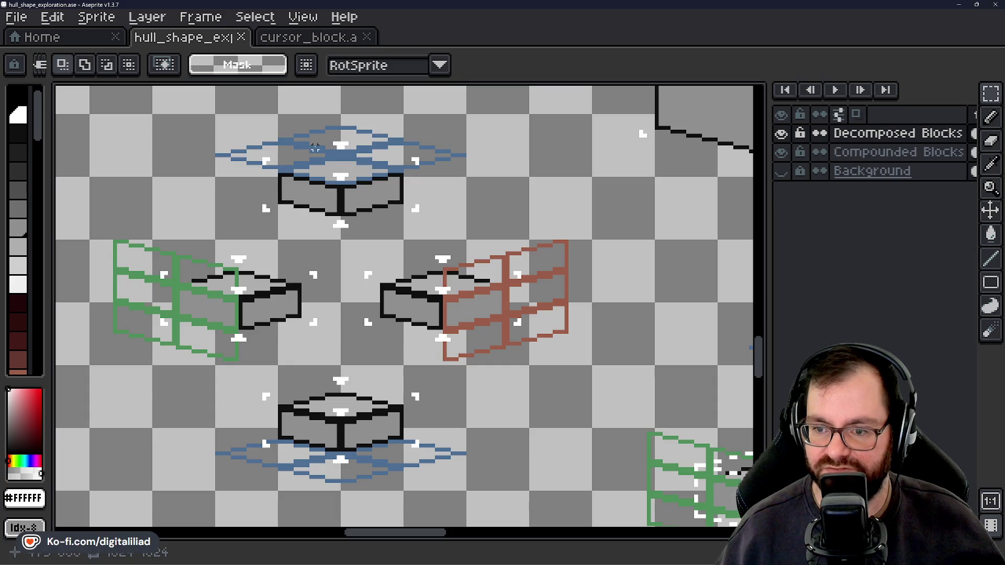
scroll(314, 148, down, 3)
scroll(290, 297, up, 5)
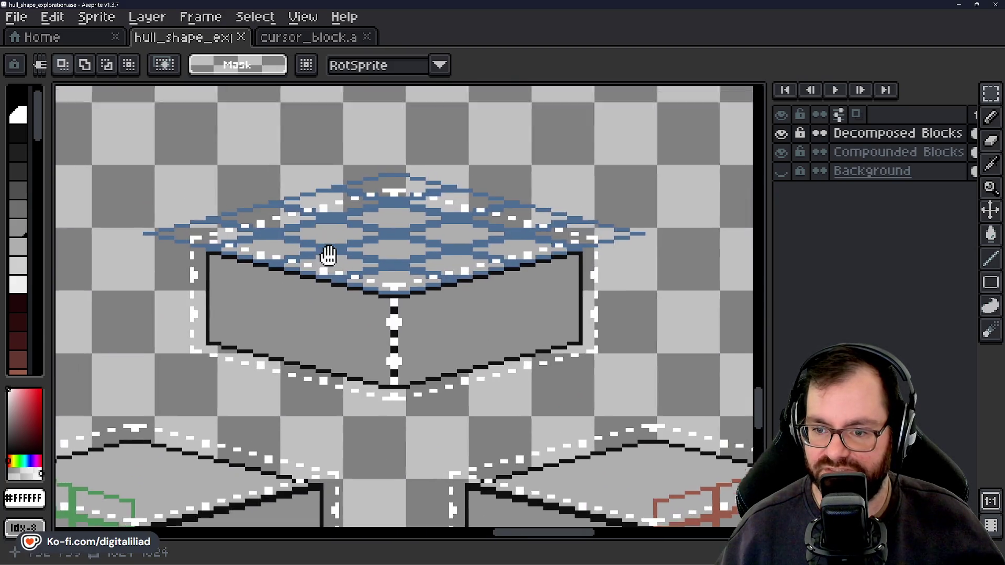
scroll(328, 256, up, 2)
scroll(285, 237, down, 1)
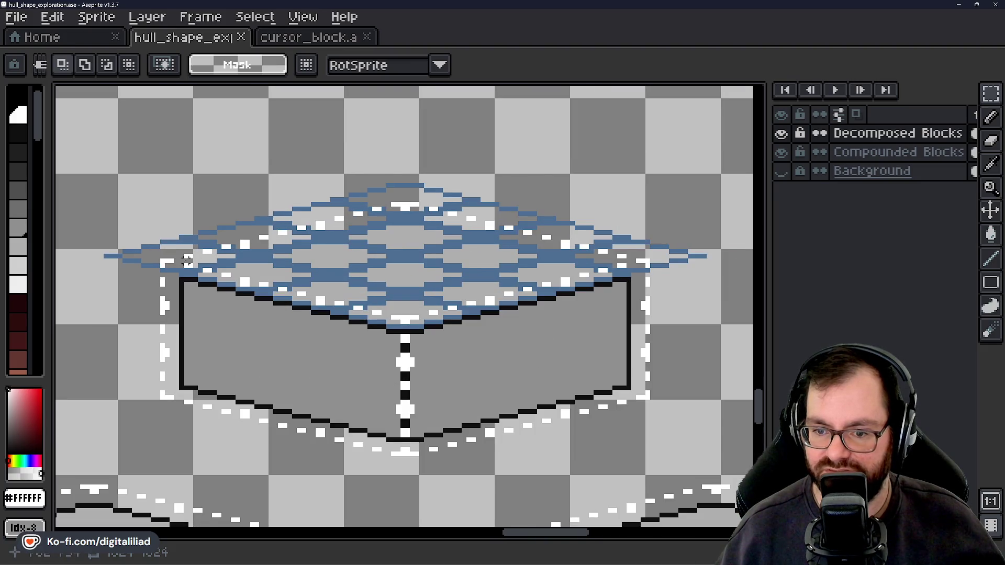
Return to cursor_block and make Z-Face Outline the working layer
click(338, 39)
scroll(495, 190, down, 3)
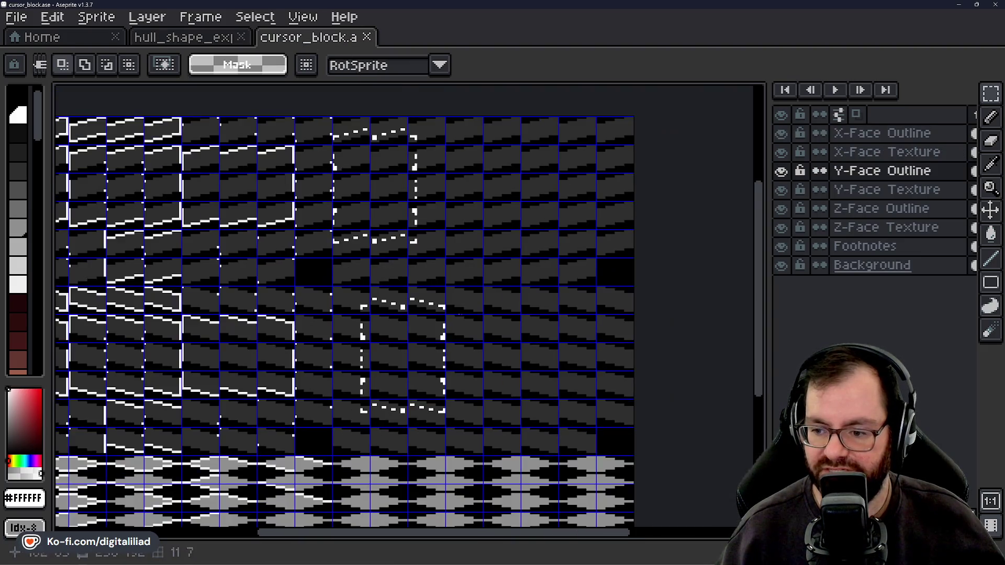
scroll(474, 289, up, 2)
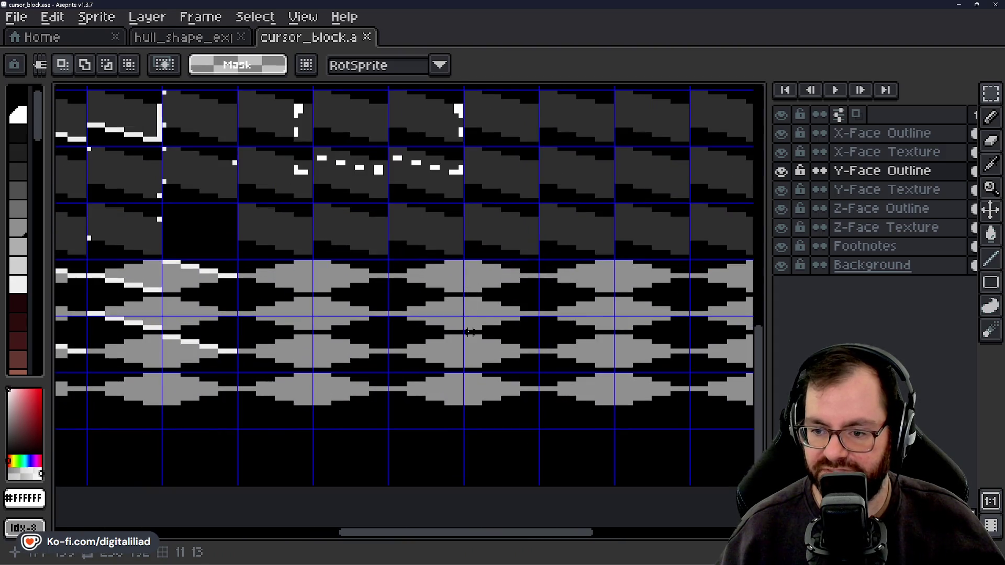
scroll(471, 314, up, 2)
click(879, 210)
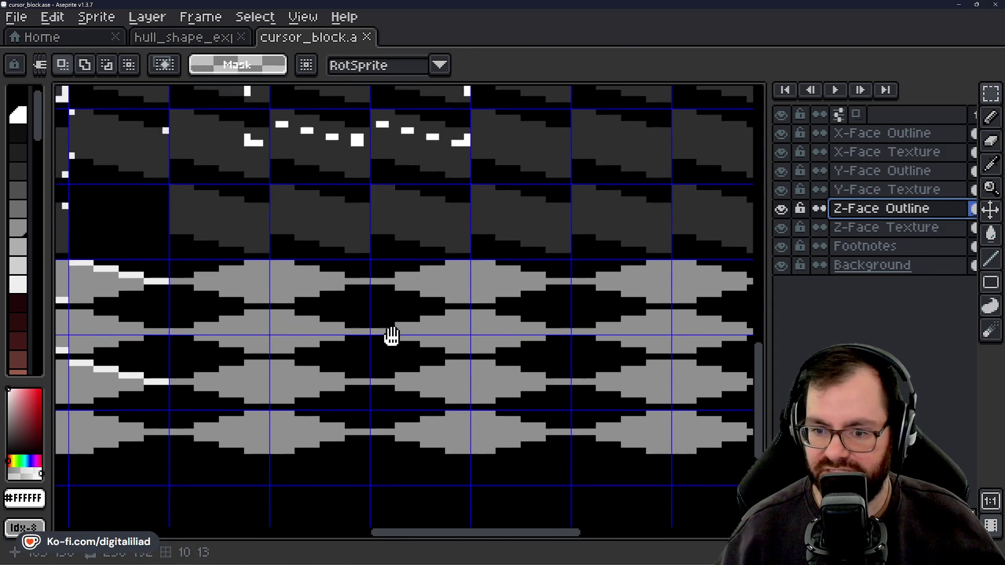
scroll(392, 336, down, 1)
scroll(393, 336, up, 1)
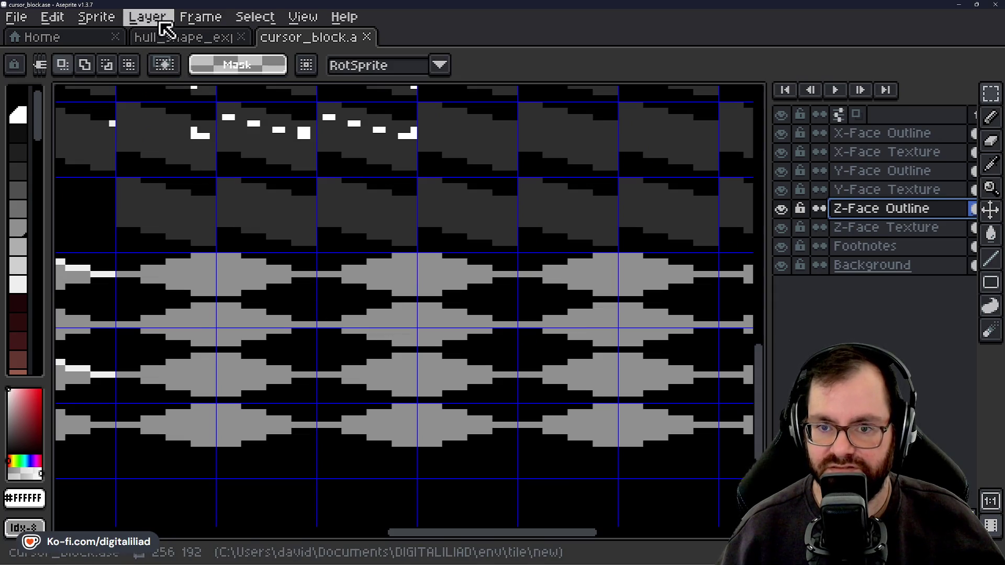
Set the grid to width 32 and height 8 in View > Grid Settings
click(301, 19)
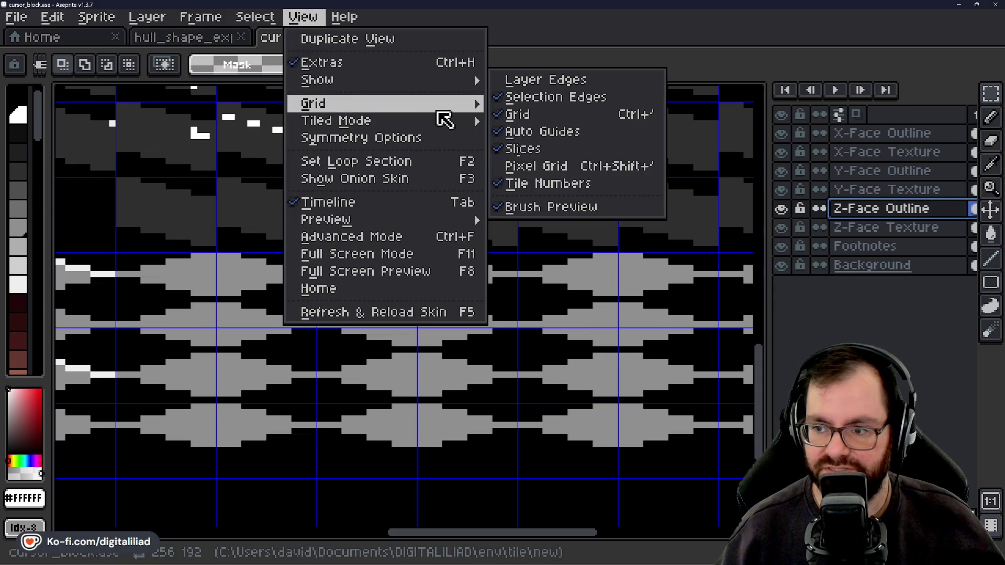
click(502, 104)
click(439, 289)
text(32)
click(597, 291)
text(8)
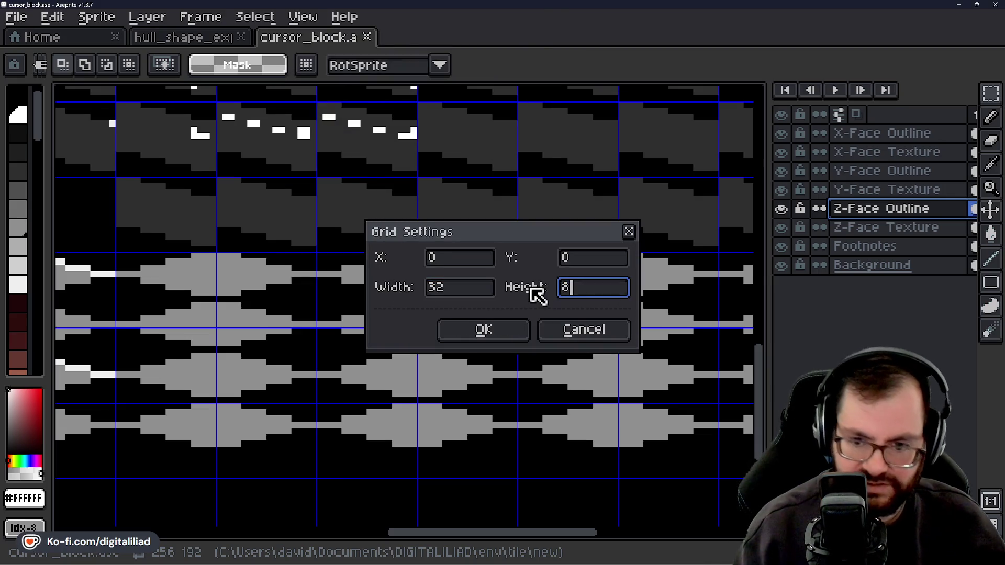
key(Return)
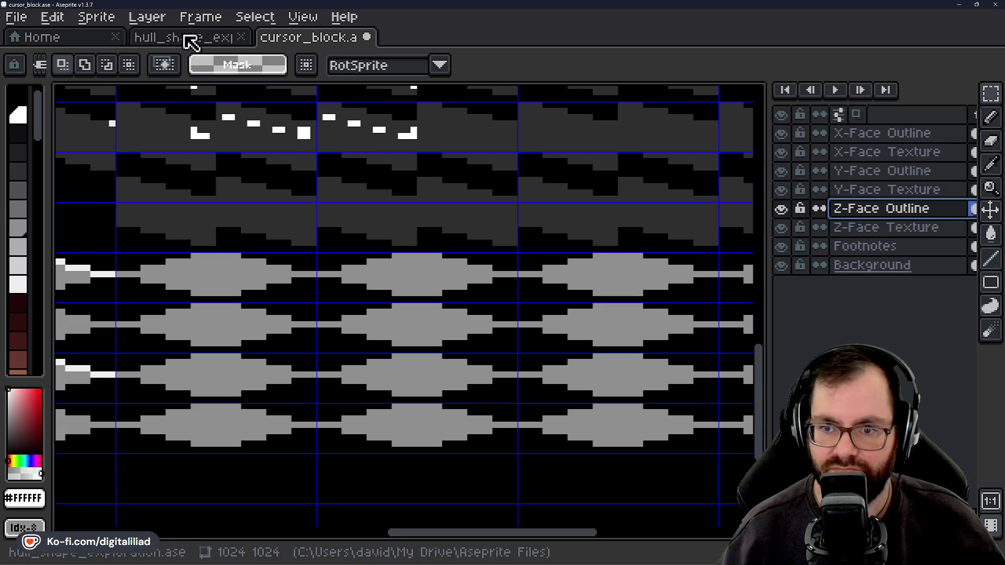
click(97, 38)
click(181, 37)
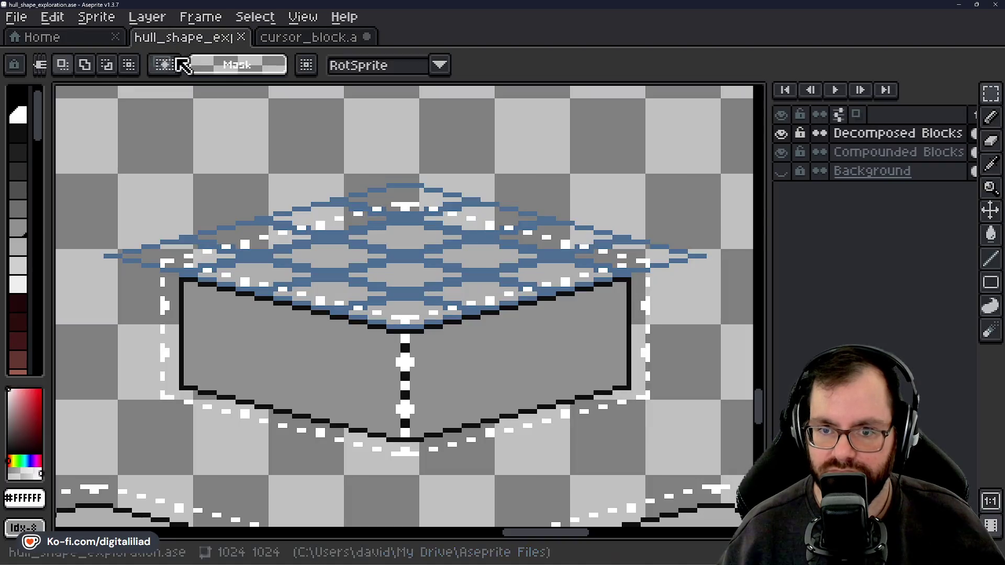
scroll(385, 286, down, 1)
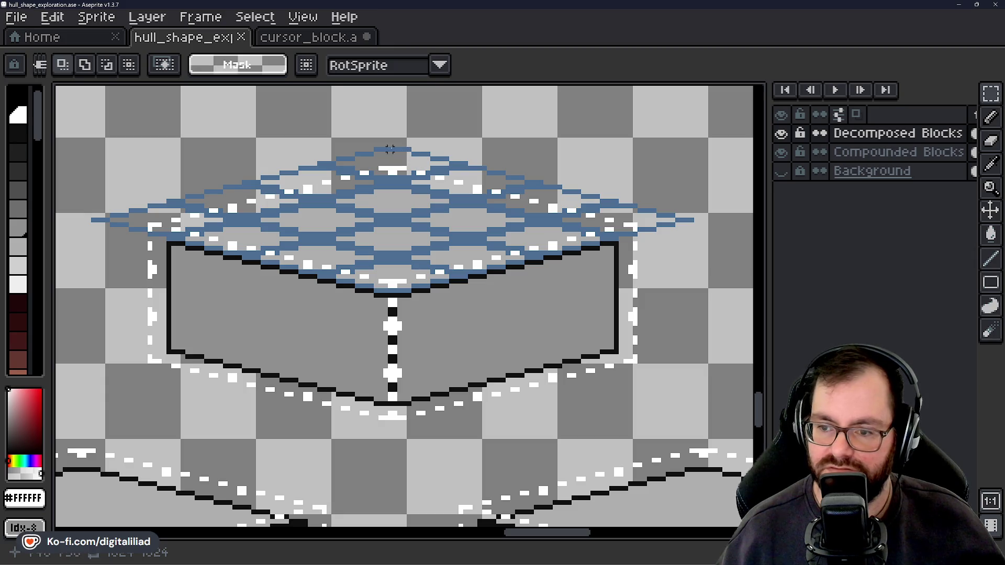
scroll(390, 149, up, 3)
scroll(386, 176, up, 2)
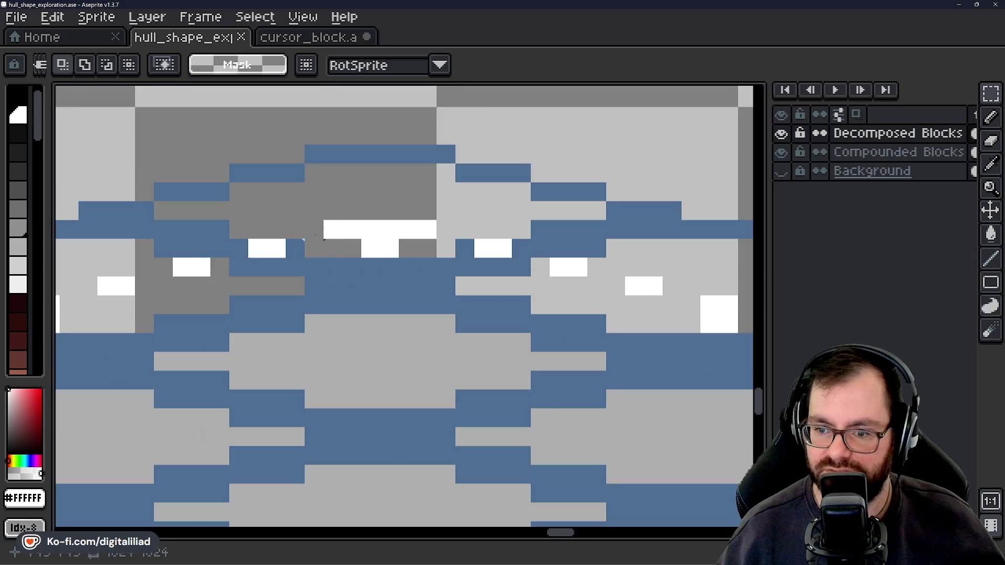
click(309, 37)
scroll(432, 262, right, 1)
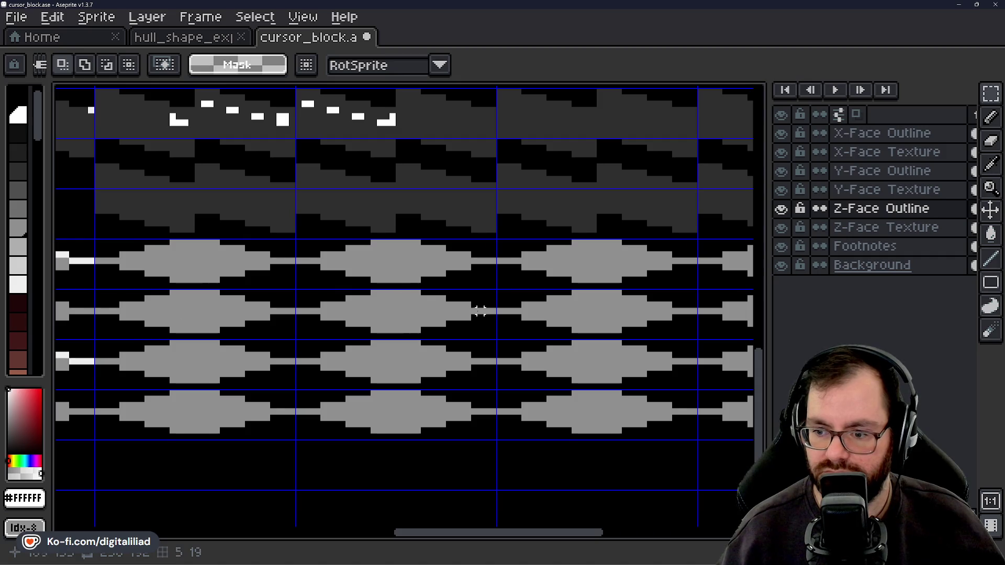
Clear the upper-left cells on the X-Face Outline and X-Face Texture layers
scroll(480, 311, down, 2)
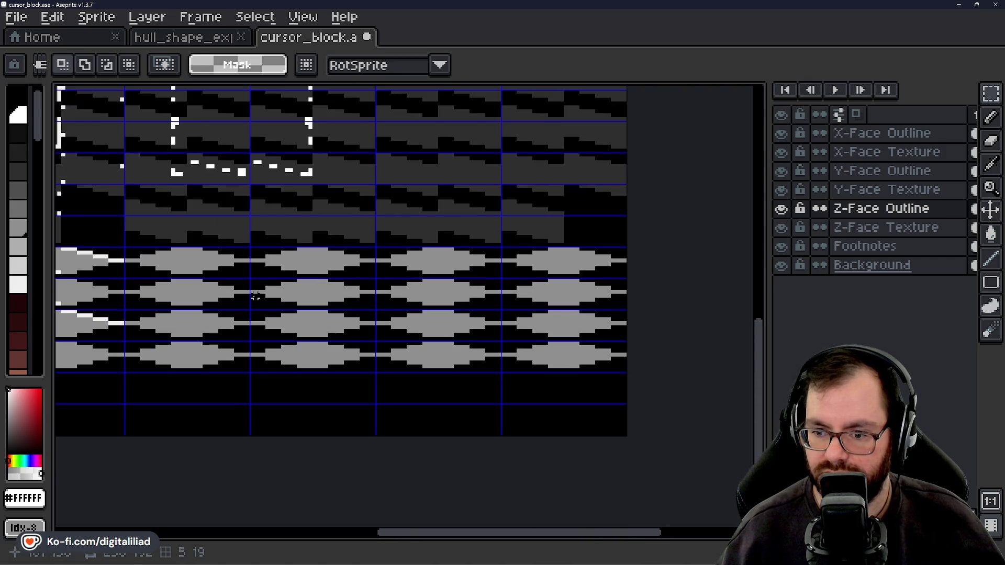
mouse_move(330, 296)
mouse_down()
mouse_move(449, 293)
mouse_move(375, 293)
mouse_move(397, 293)
mouse_up()
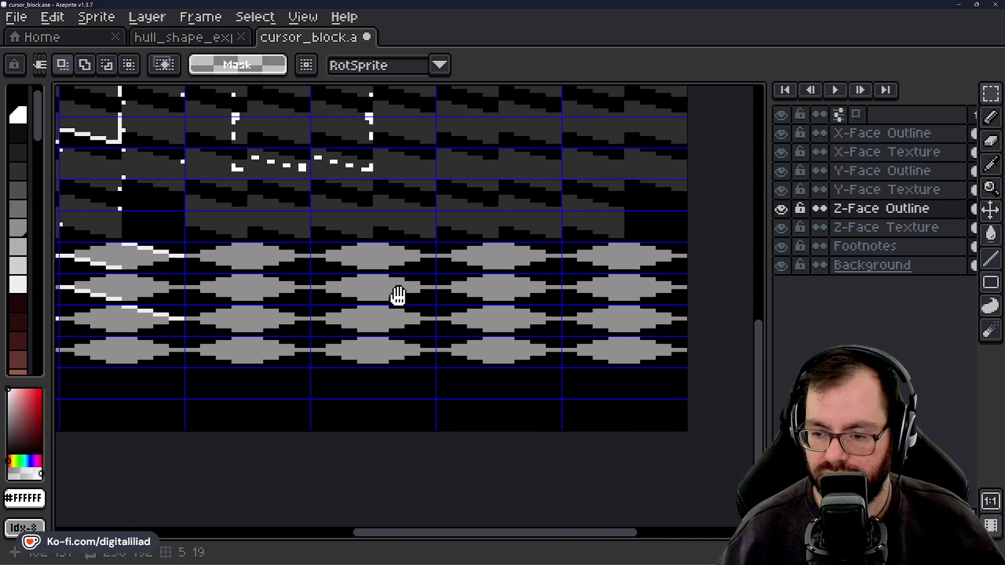
scroll(506, 369, down, 4)
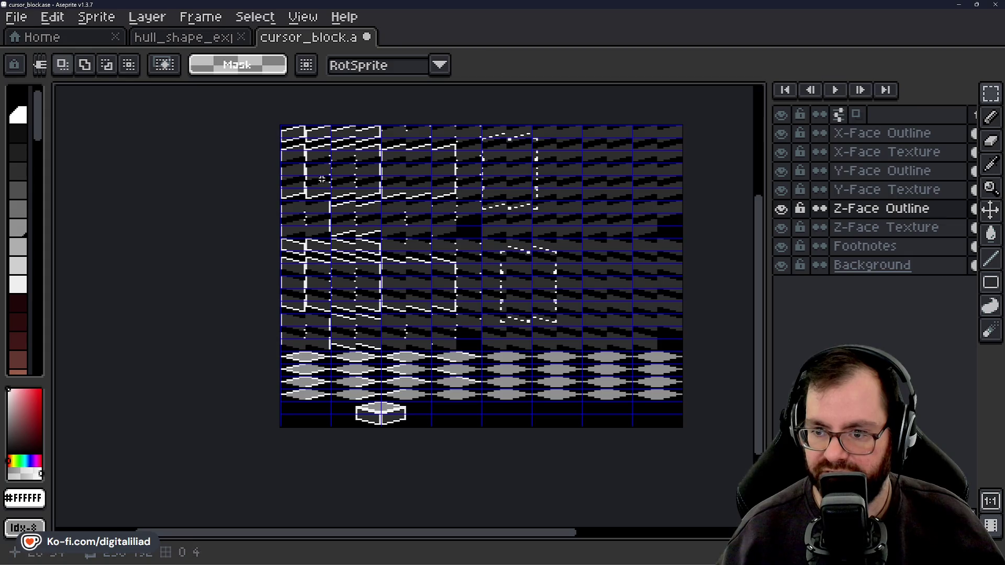
double_click(868, 134)
mouse_move(288, 128)
mouse_down()
mouse_move(413, 403)
mouse_move(464, 417)
mouse_up()
key(Delete)
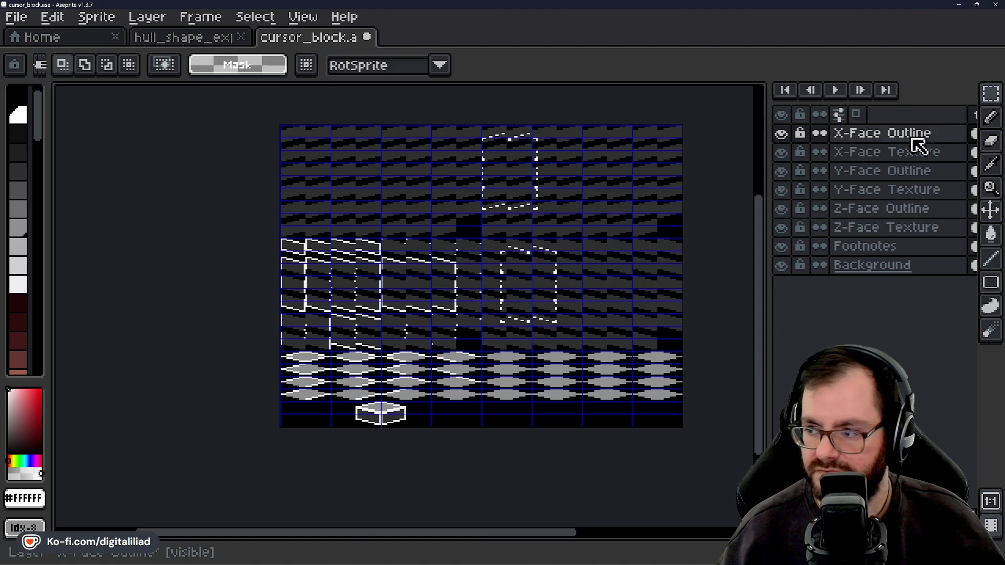
double_click(868, 152)
mouse_move(296, 136)
mouse_down()
mouse_move(321, 161)
mouse_move(309, 105)
mouse_move(294, 134)
mouse_move(473, 361)
mouse_move(466, 417)
mouse_up()
key(Delete)
Clear the left half of the sheet on Y-Face Outline and Y-Face Texture
click(863, 170)
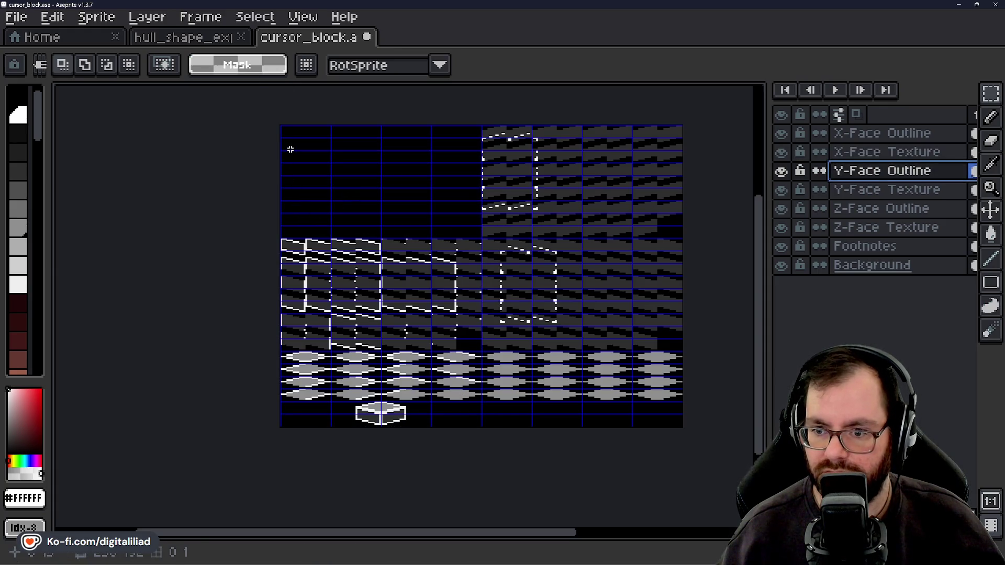
mouse_move(292, 132)
mouse_down()
mouse_move(321, 167)
mouse_move(465, 428)
mouse_up()
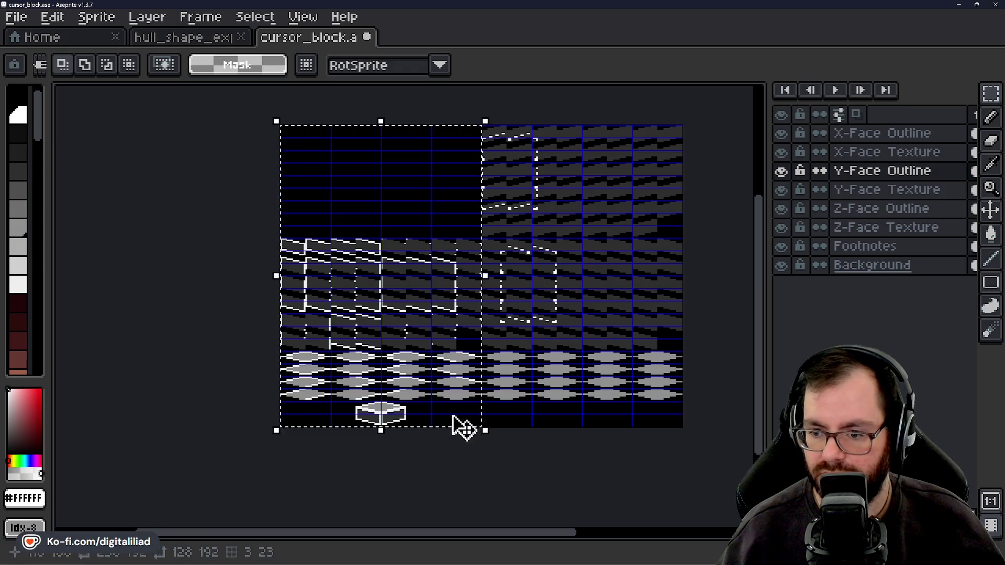
key(Delete)
click(847, 188)
mouse_move(306, 134)
mouse_down()
mouse_move(376, 274)
mouse_move(478, 415)
mouse_move(466, 425)
mouse_up()
key(Delete)
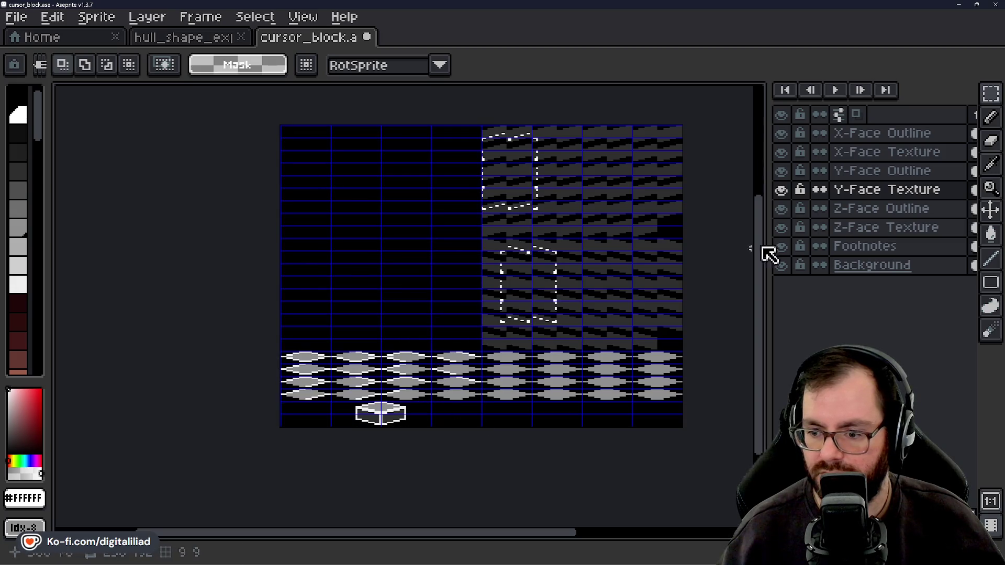
Clear the left half on Z-Face Outline and Z-Face Texture, then start moving the grey diamond block
click(858, 211)
drag(306, 134, 451, 422)
key(Delete)
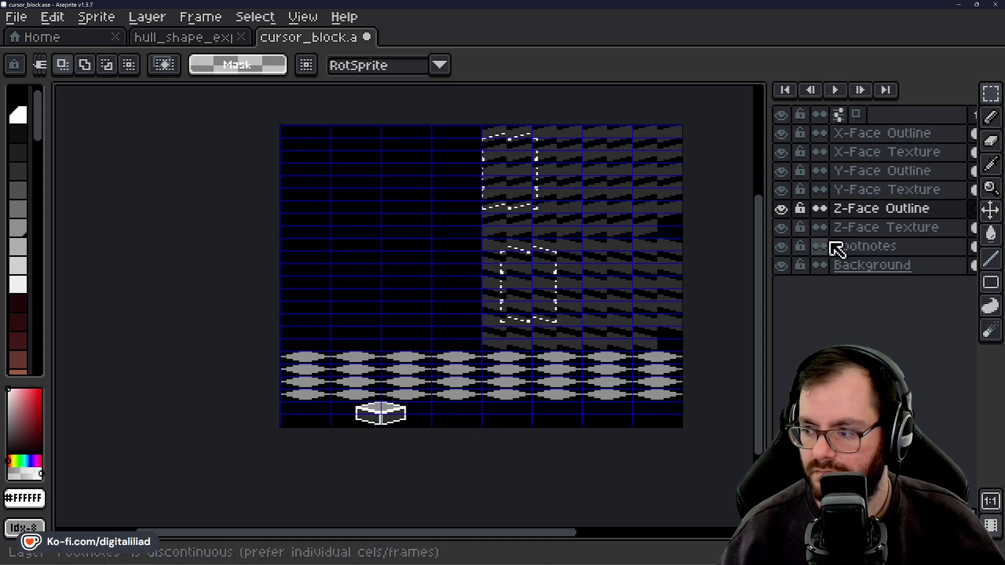
click(872, 230)
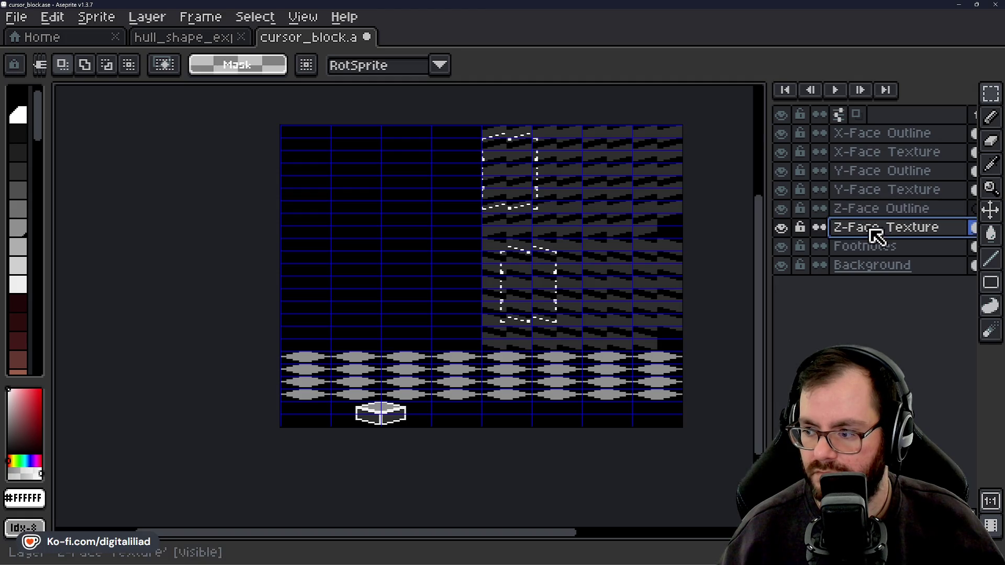
click(860, 212)
click(870, 231)
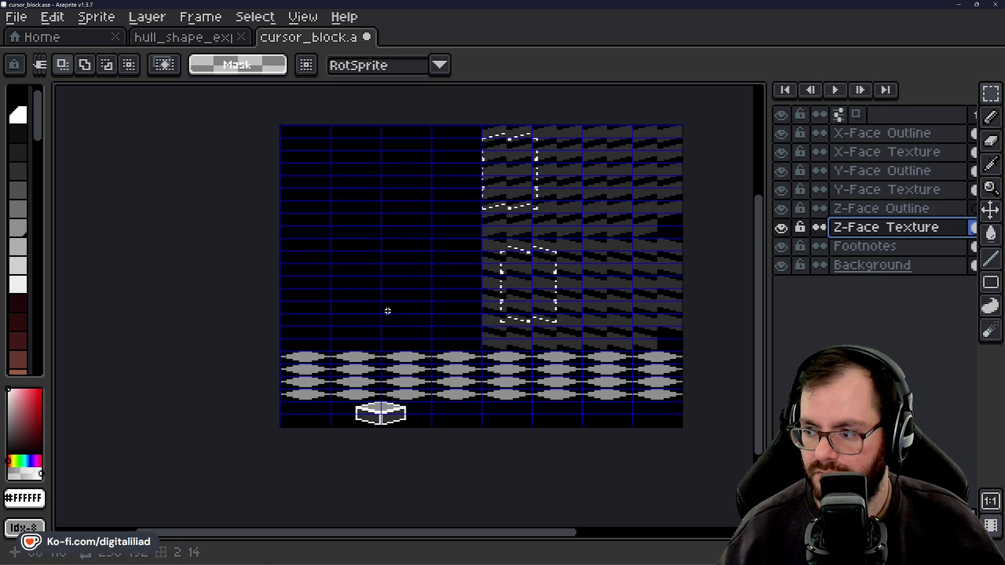
mouse_move(309, 336)
mouse_down()
mouse_move(331, 326)
mouse_move(430, 420)
mouse_move(471, 421)
mouse_up()
key(Delete)
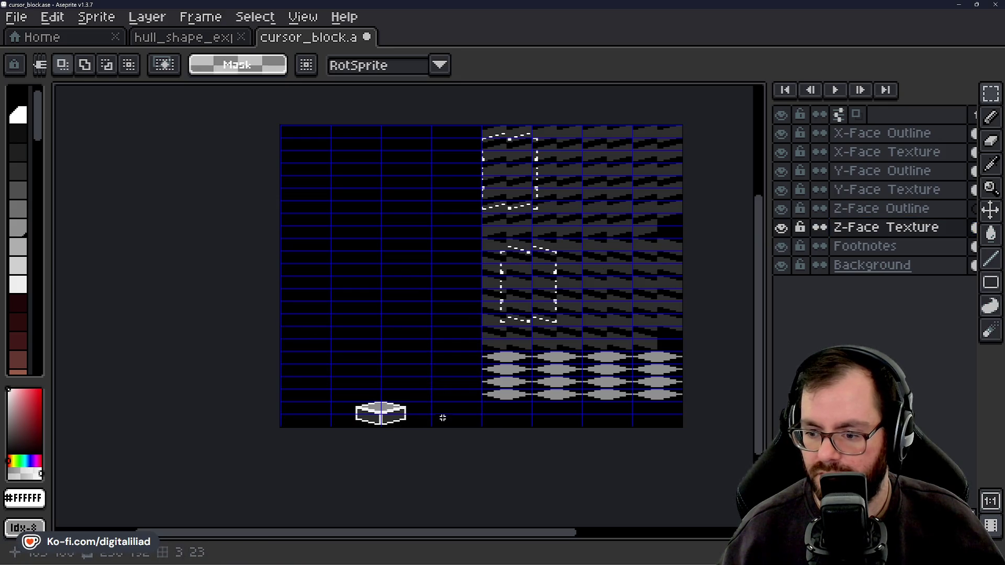
drag(567, 373, 486, 369)
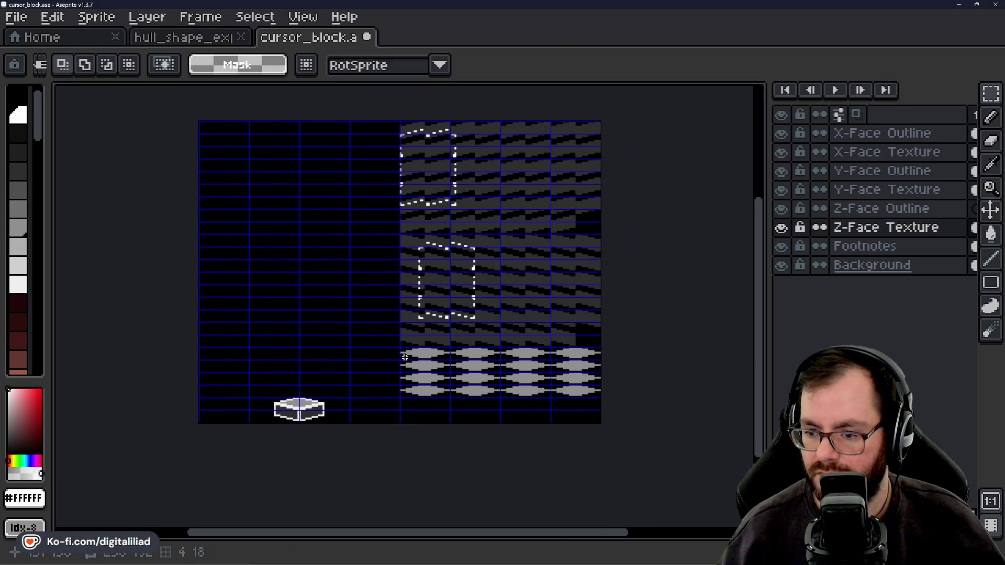
mouse_move(393, 367)
mouse_down()
mouse_move(399, 355)
mouse_move(455, 345)
mouse_move(558, 391)
mouse_move(549, 385)
mouse_up()
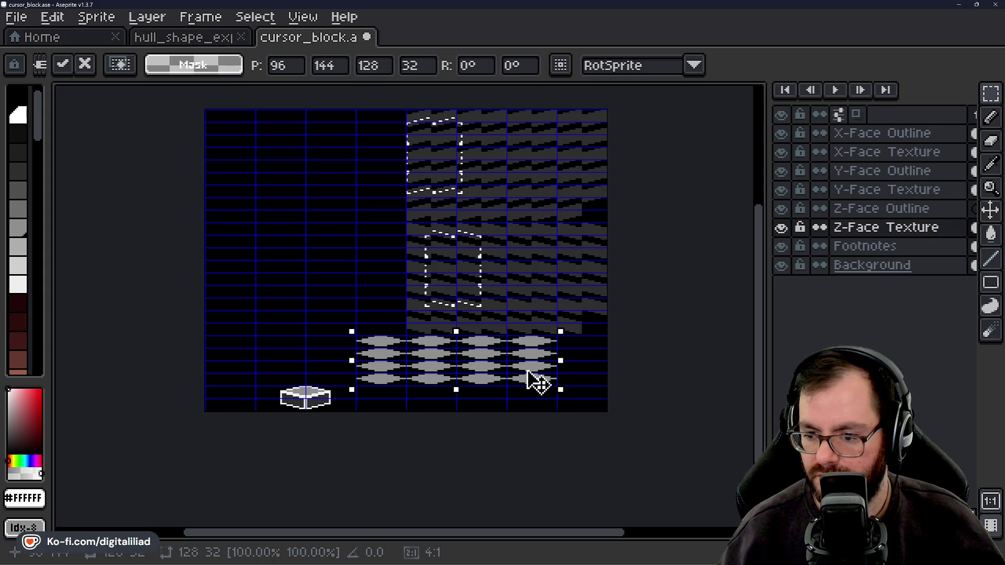
Commit the grey diamond block one grid cell to the left and drop the selection
key(Return)
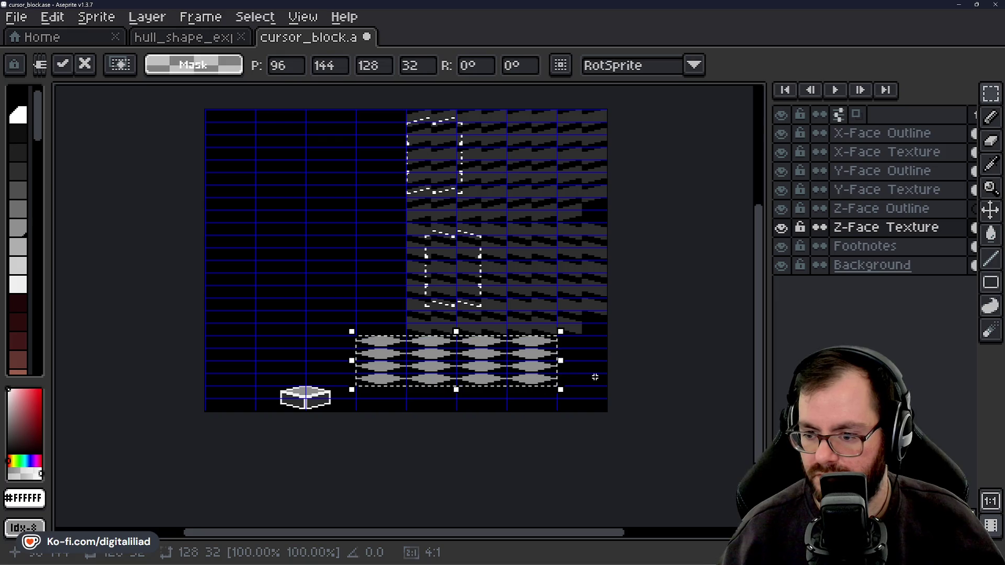
scroll(579, 381, up, 2)
mouse_move(437, 292)
mouse_down()
mouse_move(482, 366)
mouse_move(570, 342)
mouse_move(407, 295)
mouse_up()
key(Return)
scroll(470, 314, up, 1)
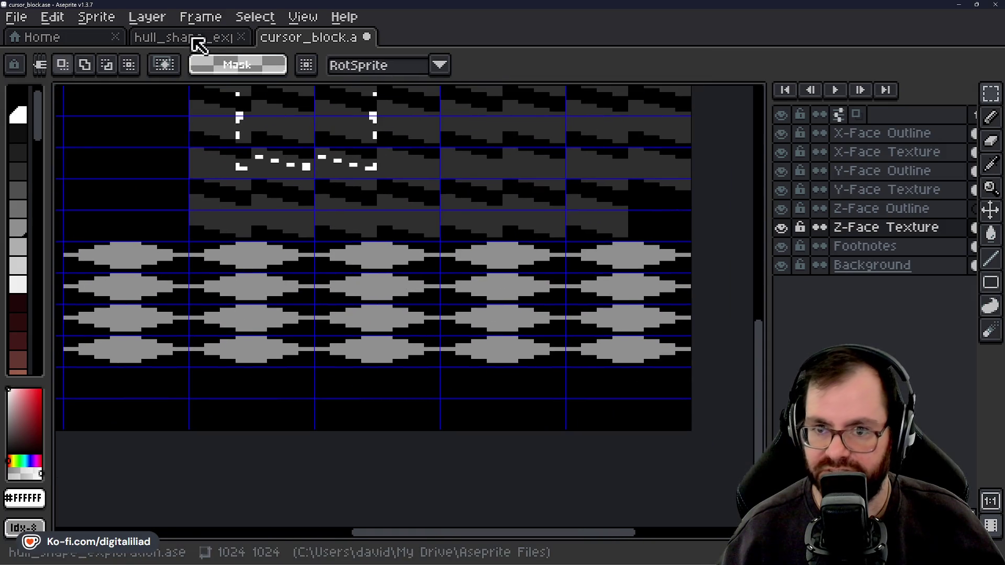
Compare against the hull reference speckles and pick the Pencil on cursor_block
click(197, 38)
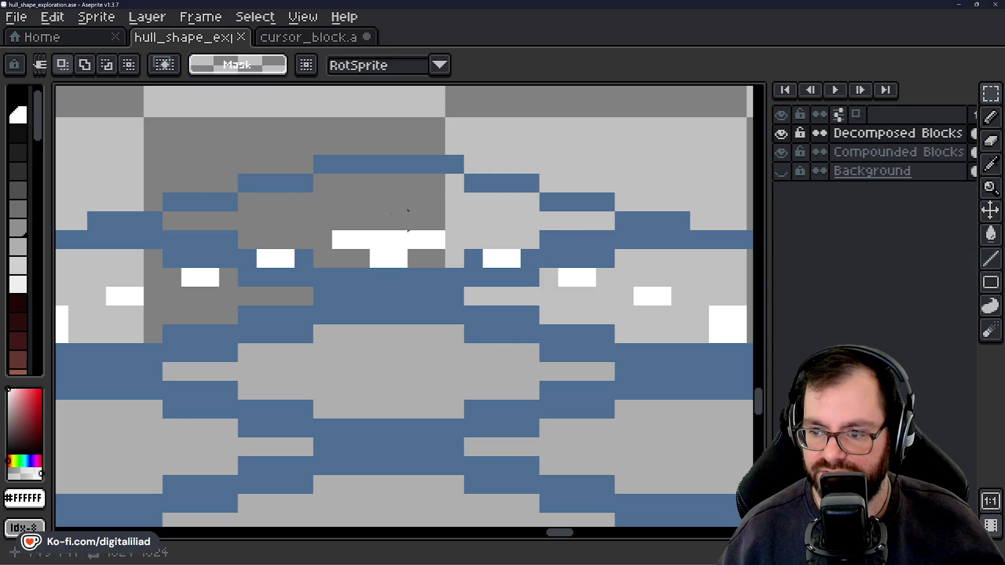
click(320, 39)
scroll(340, 259, up, 3)
key(b)
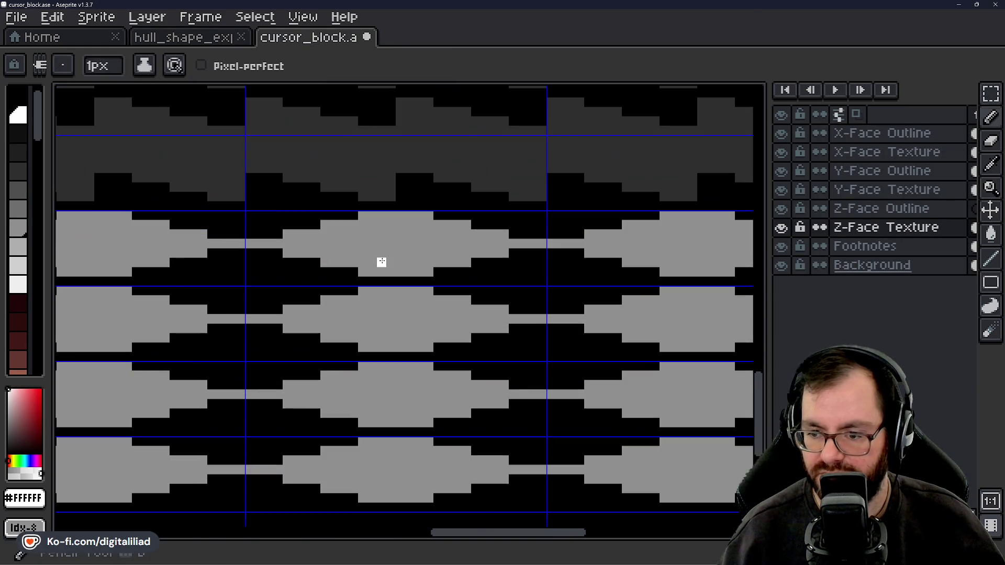
scroll(382, 262, up, 2)
click(206, 38)
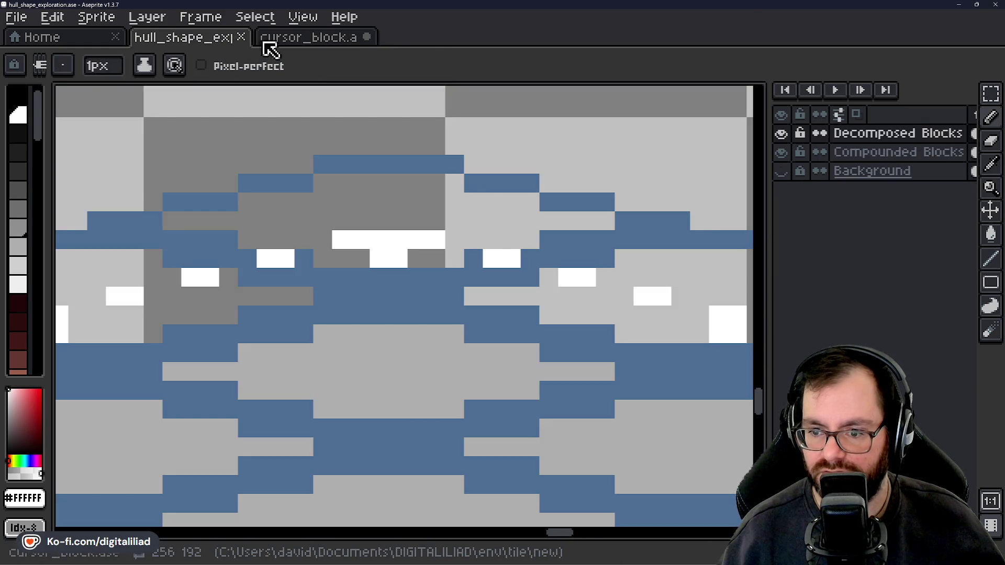
click(279, 46)
key(v)
key(b)
Paint a row of white speckle pixels on the grey face, plus pixels beside and below it
click(401, 263)
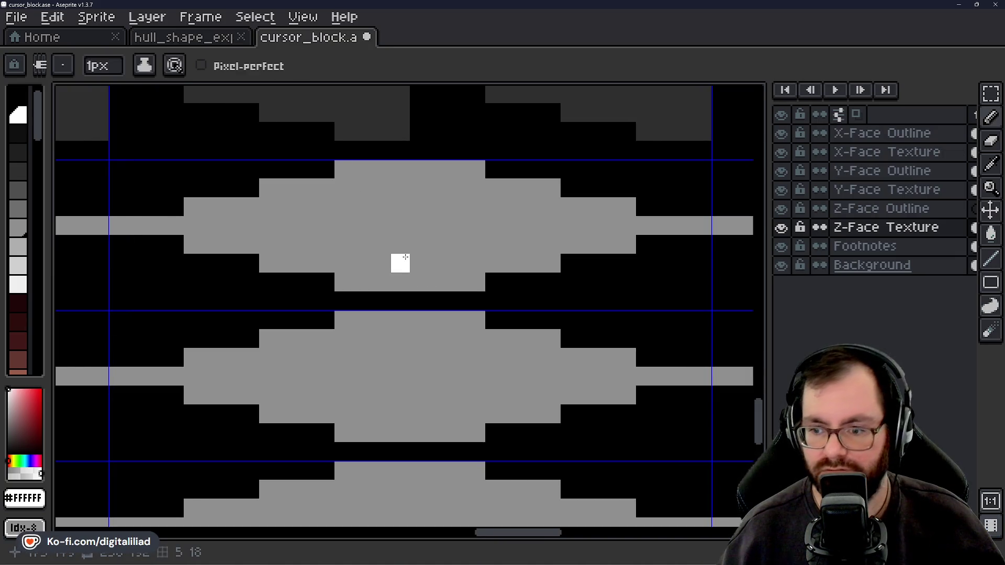
mouse_move(400, 244)
mouse_down()
mouse_move(439, 252)
mouse_move(352, 242)
mouse_up()
drag(352, 299, 401, 312)
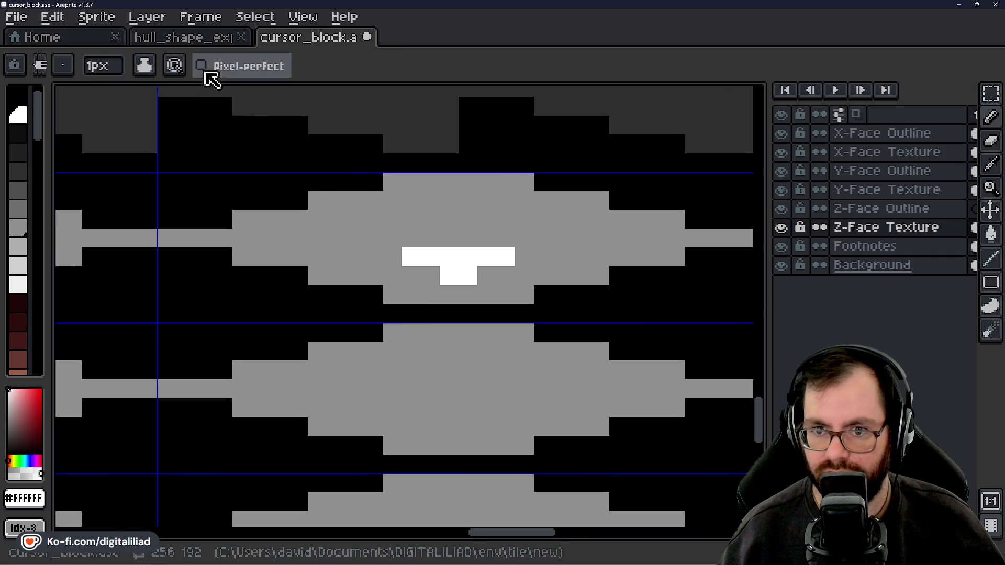
click(212, 42)
click(308, 42)
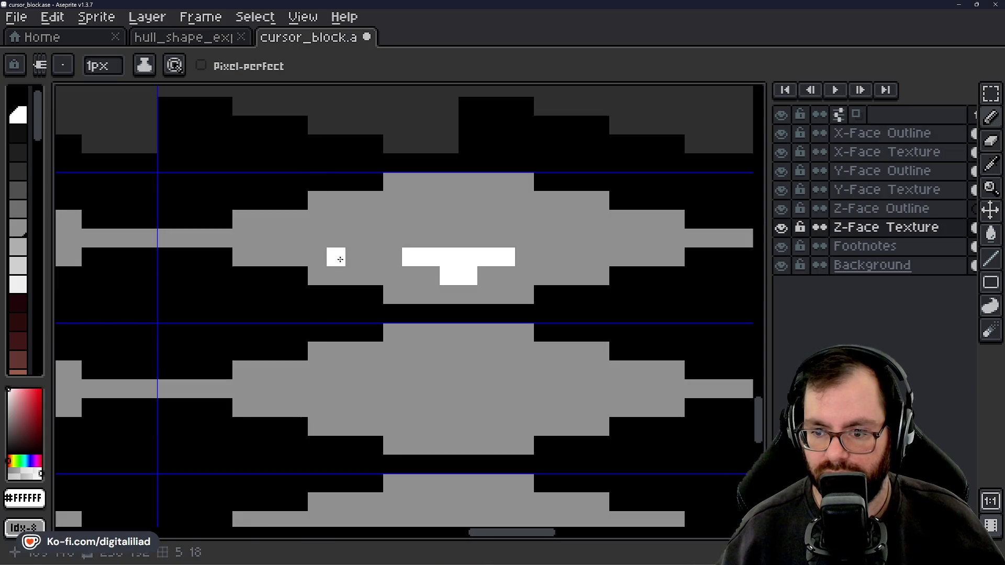
drag(354, 276, 344, 273)
Pan to the face's other side and study another part of the hull texture
drag(407, 387, 286, 374)
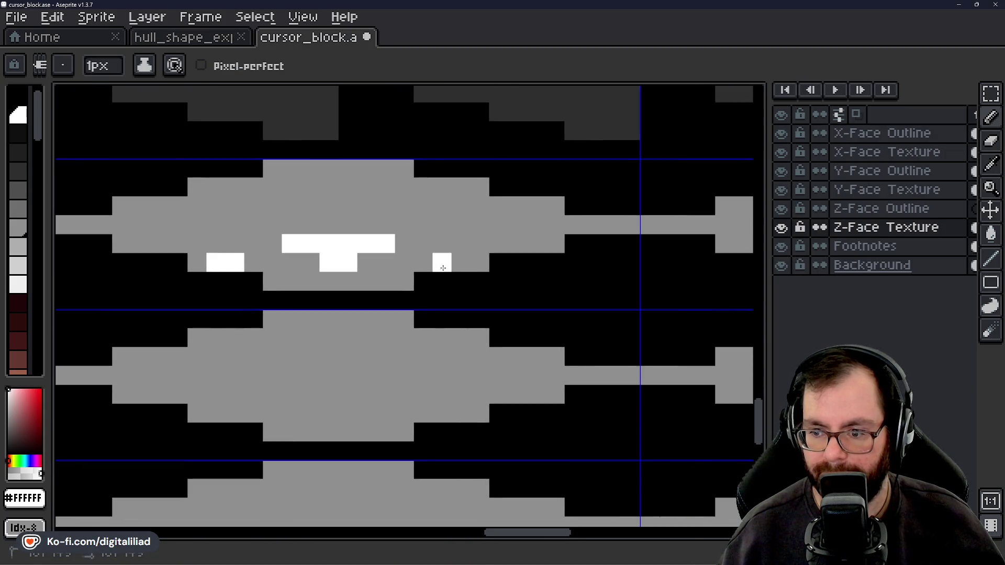
scroll(458, 268, down, 3)
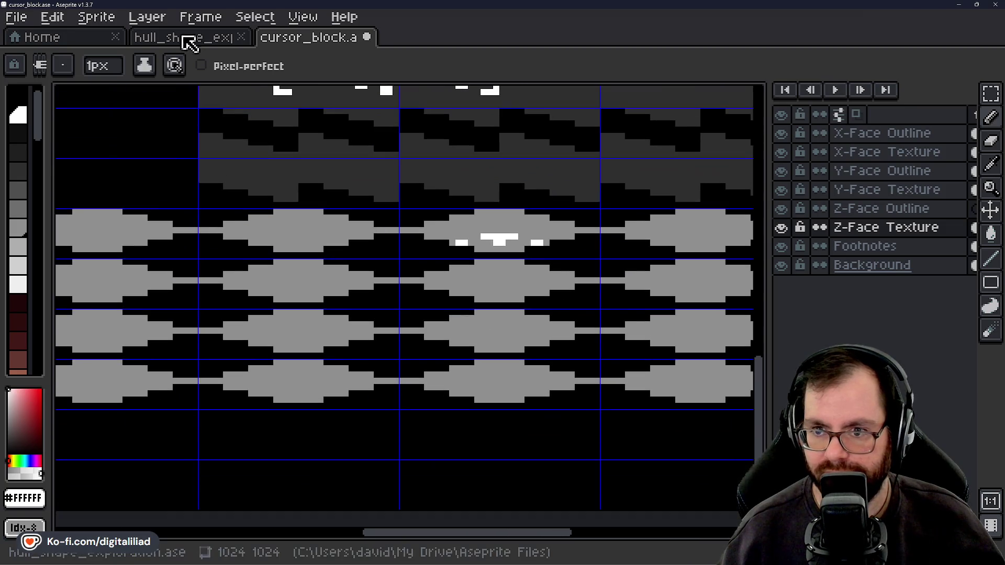
click(184, 37)
drag(209, 239, 459, 181)
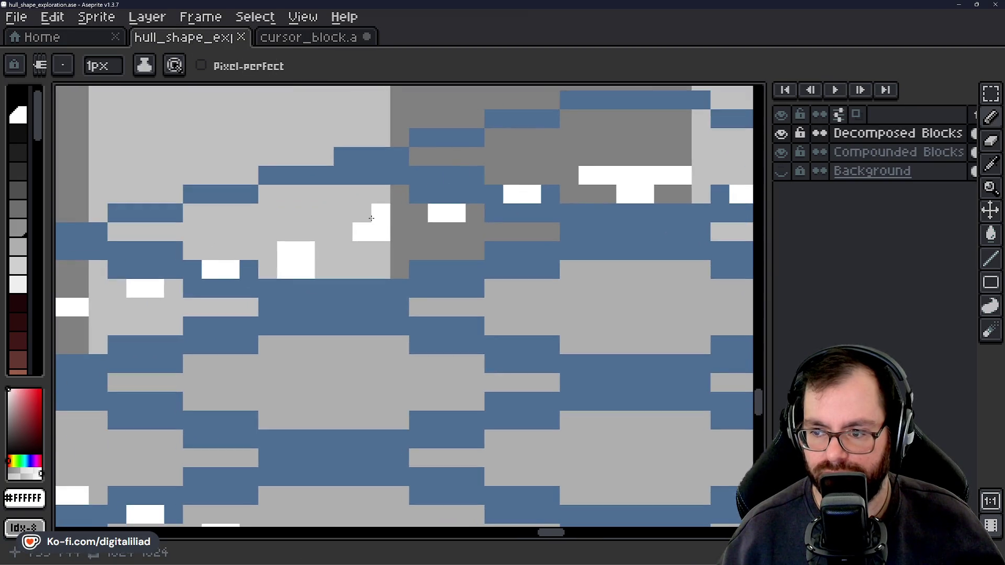
click(334, 43)
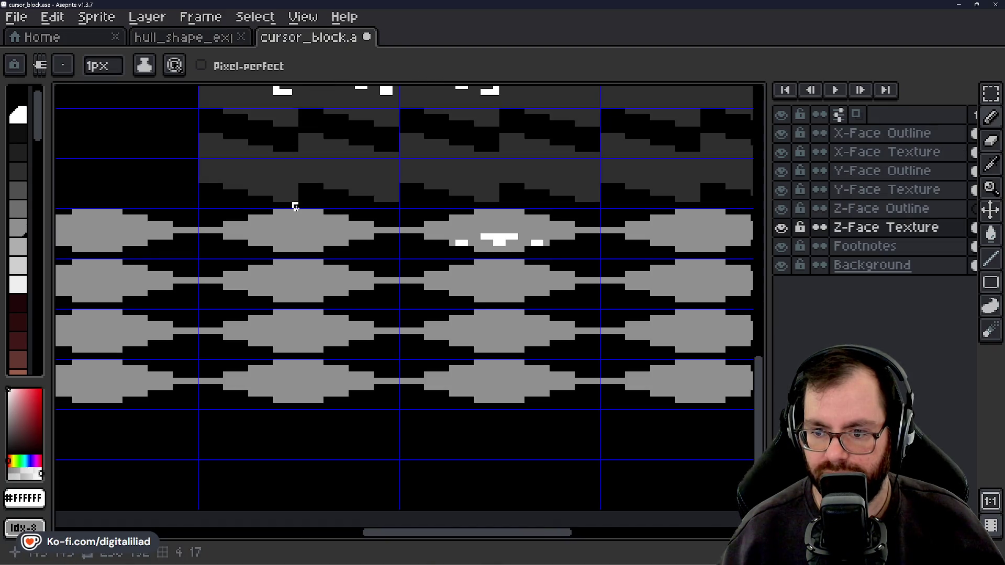
click(214, 42)
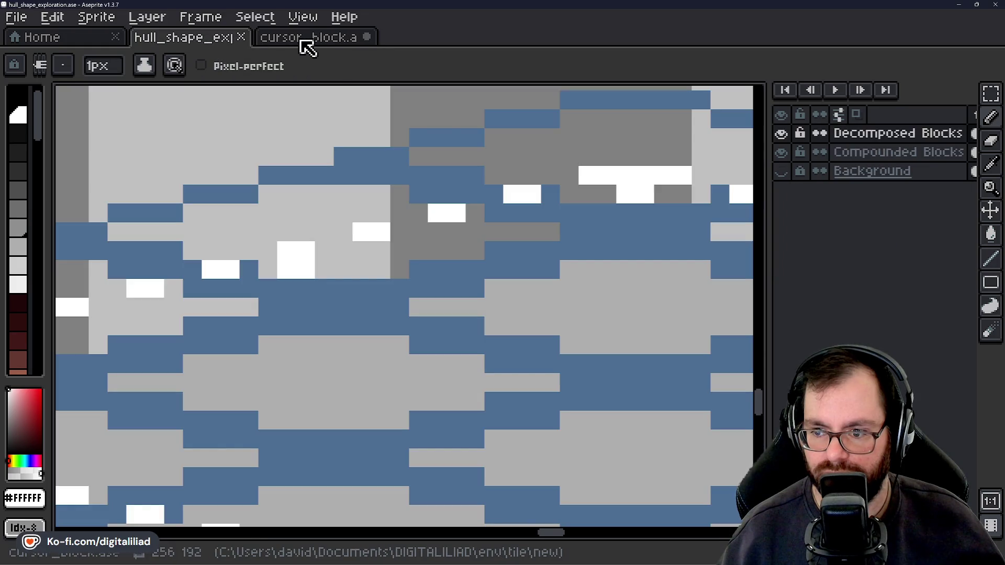
click(307, 47)
scroll(314, 274, up, 2)
click(194, 41)
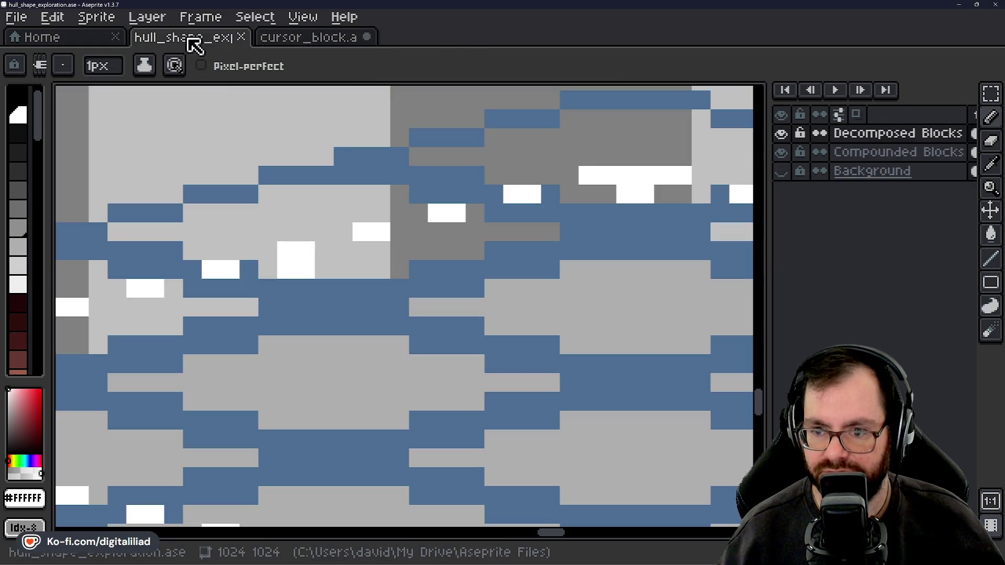
click(325, 38)
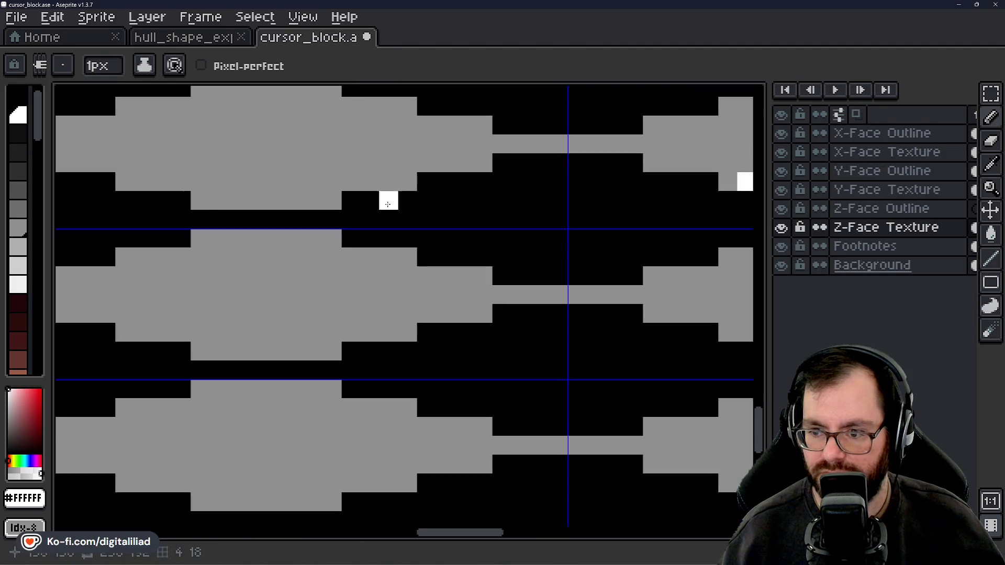
Paint three more two-cell white speckle blocks across the grey face
drag(504, 272, 525, 275)
mouse_move(392, 310)
mouse_down()
mouse_move(338, 310)
mouse_move(521, 277)
mouse_up()
drag(422, 313, 385, 313)
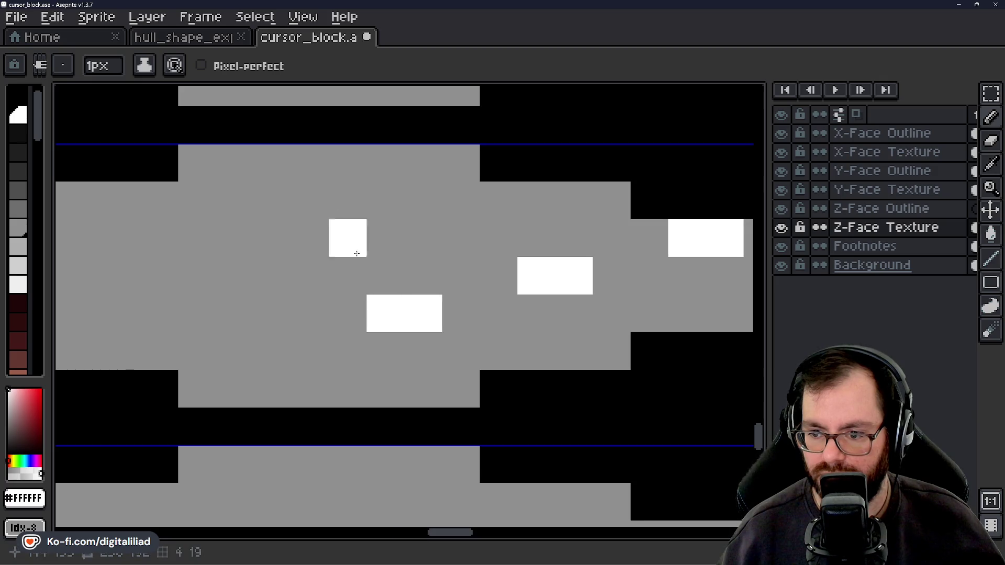
click(232, 42)
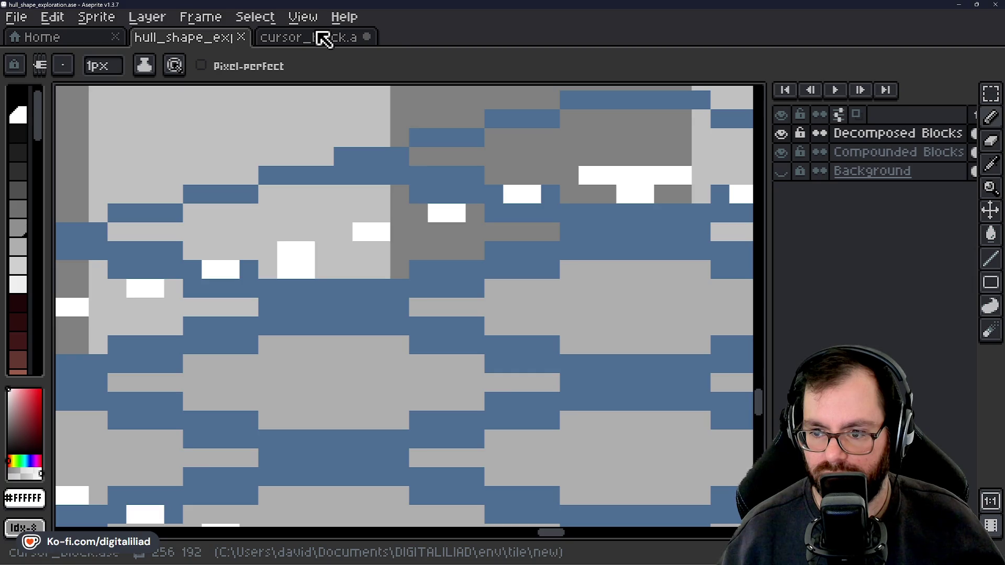
click(323, 39)
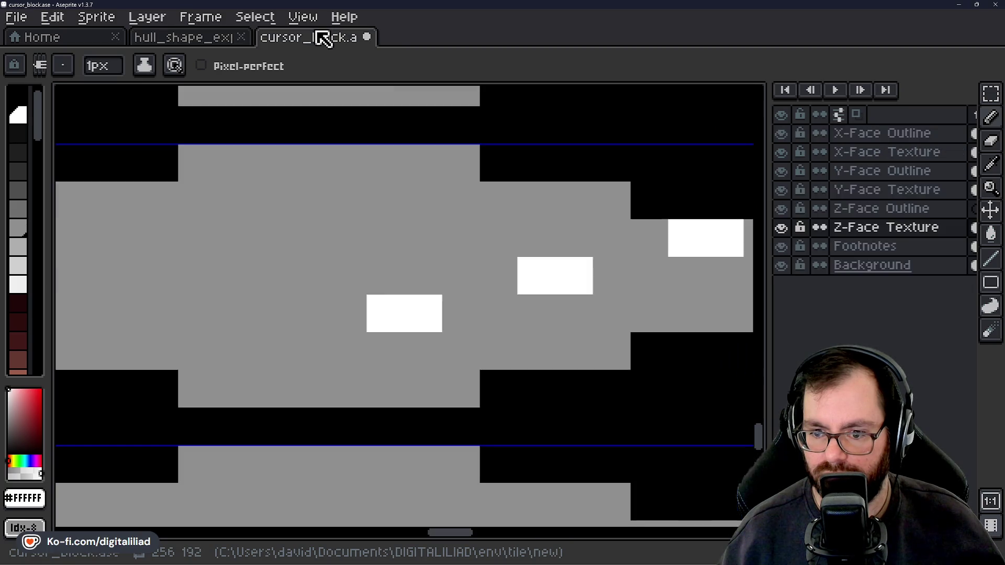
Add a 2x2 white speckle block with single white pixels to its left and upper-left
click(276, 362)
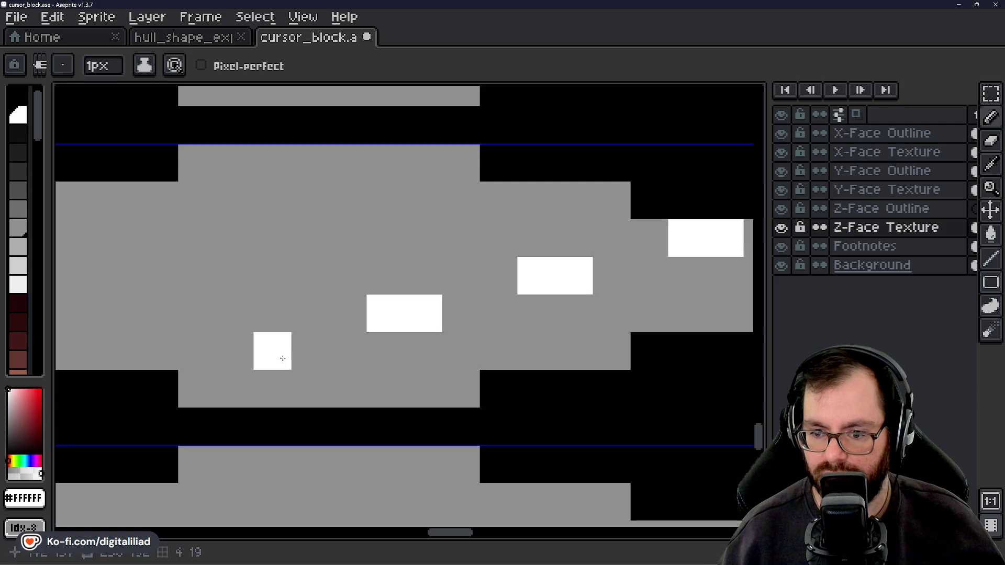
mouse_move(280, 355)
mouse_down()
mouse_move(247, 388)
mouse_move(263, 374)
mouse_up()
drag(228, 347, 376, 338)
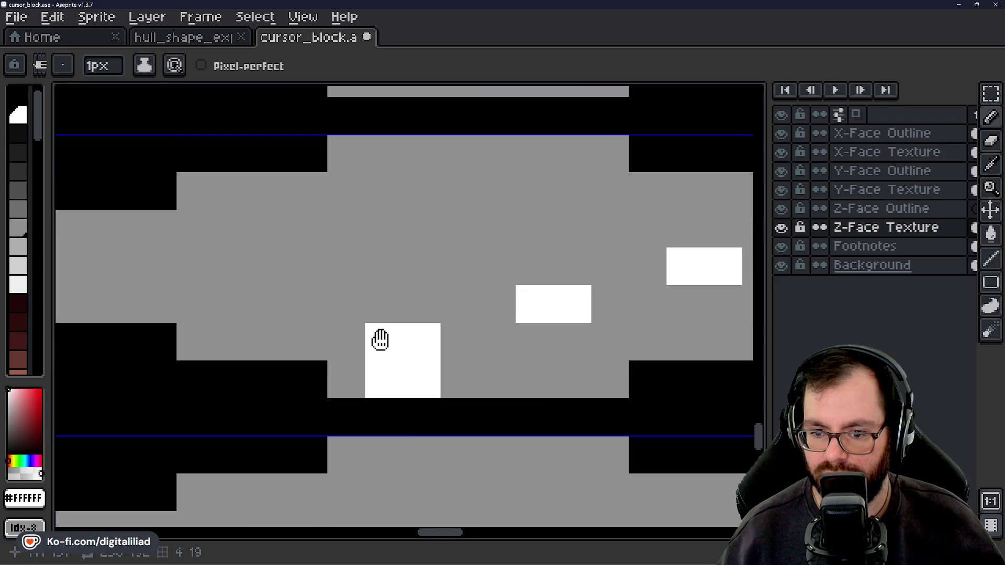
click(233, 341)
click(345, 265)
scroll(372, 245, down, 3)
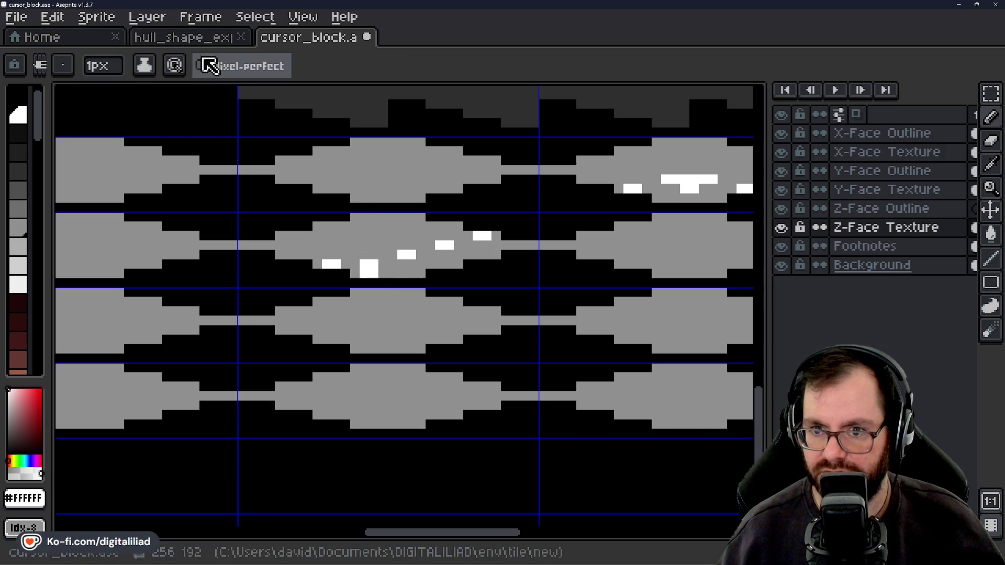
Check the painted speckles against the hull reference several times
click(209, 40)
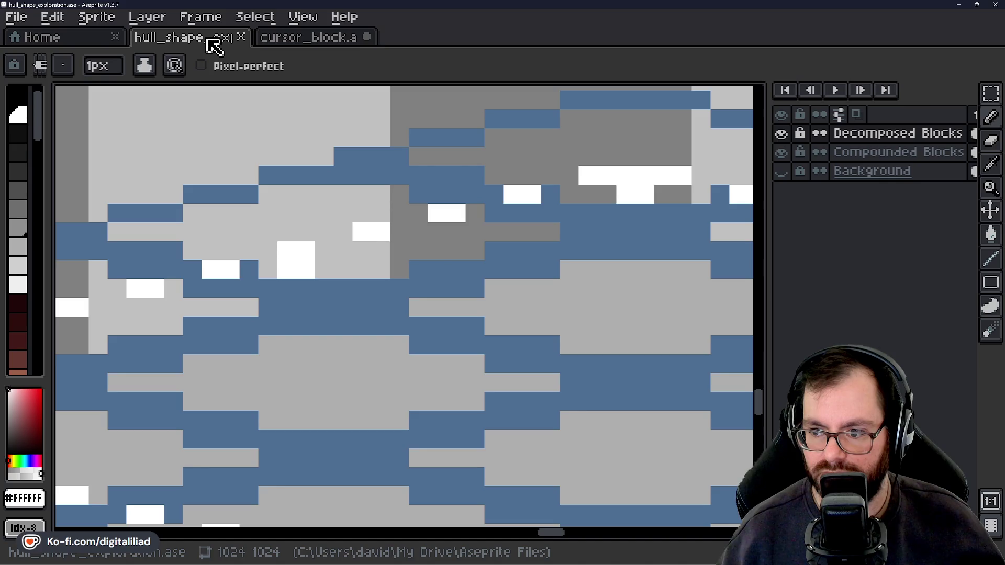
click(300, 41)
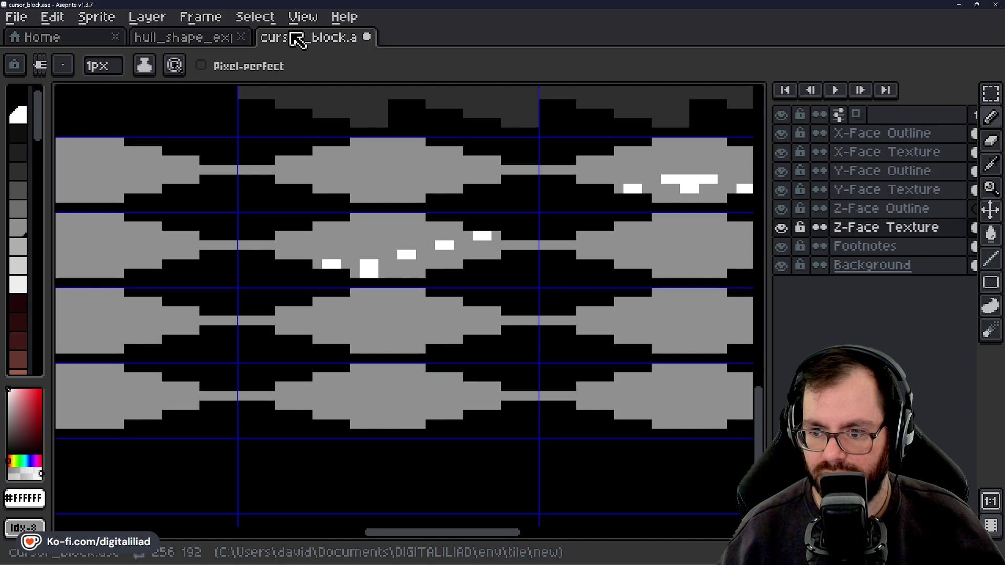
click(209, 42)
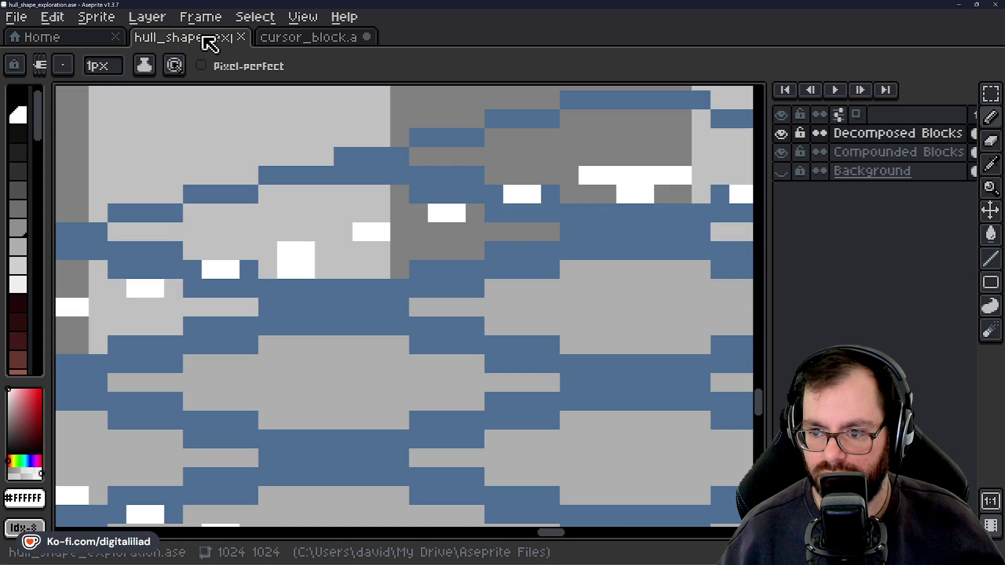
click(320, 43)
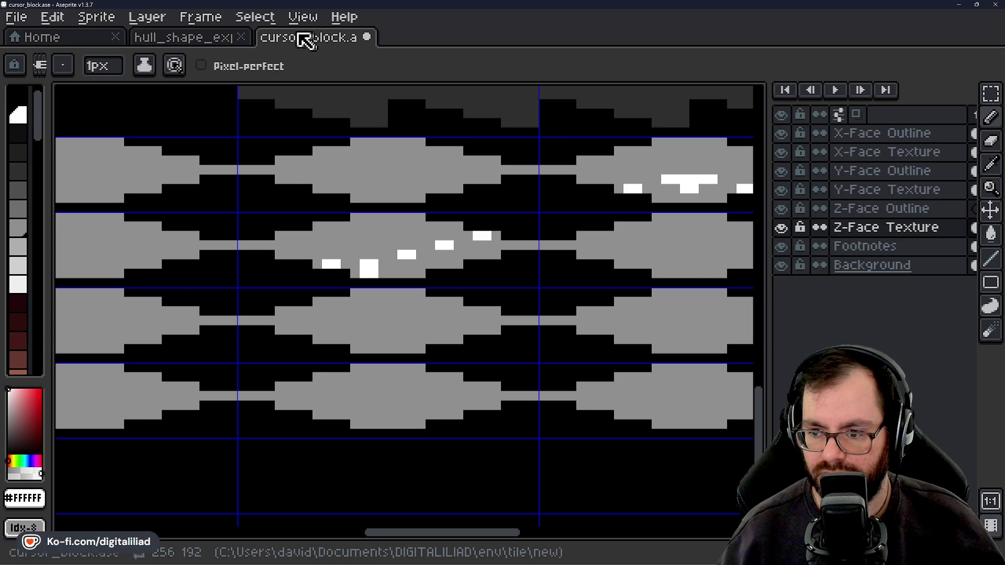
click(157, 39)
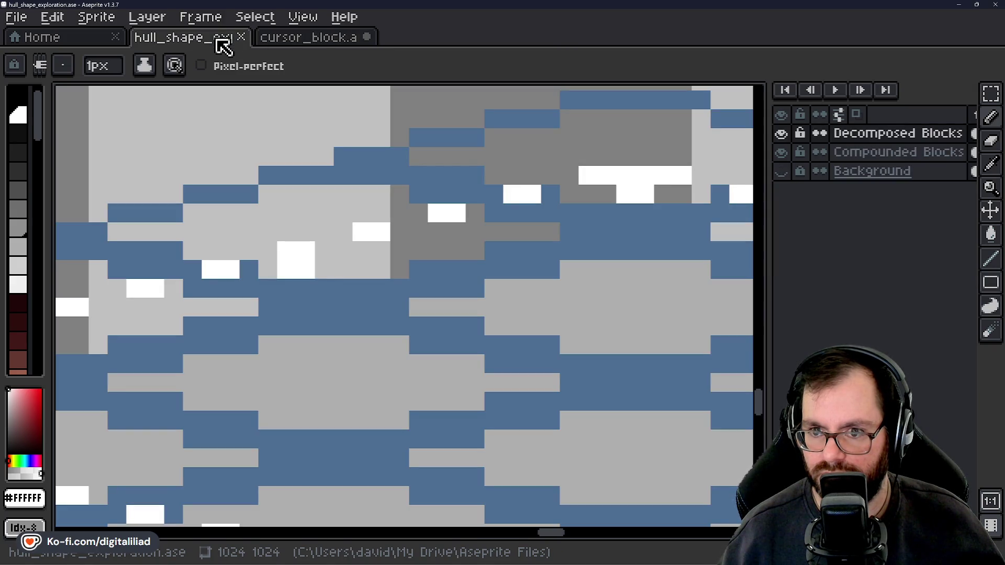
click(314, 37)
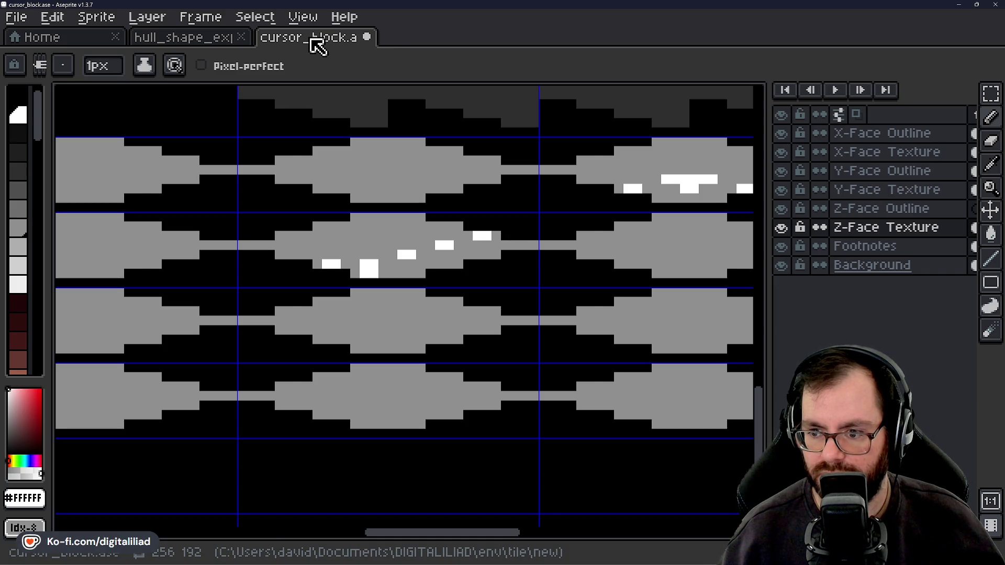
click(215, 40)
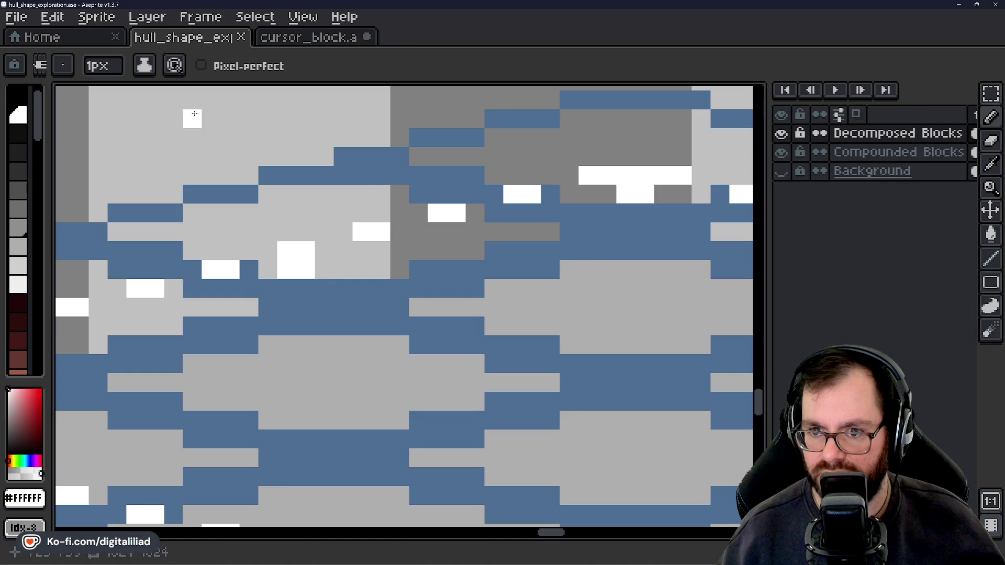
click(308, 37)
Paint short two-pixel white strokes and a larger white block on the next grey face
scroll(442, 236, up, 3)
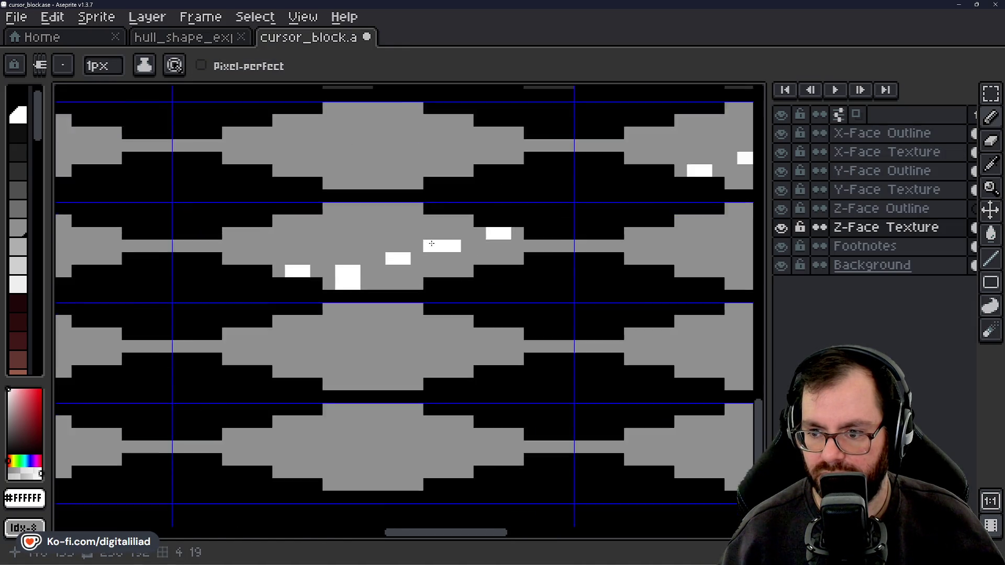
key(v)
key(b)
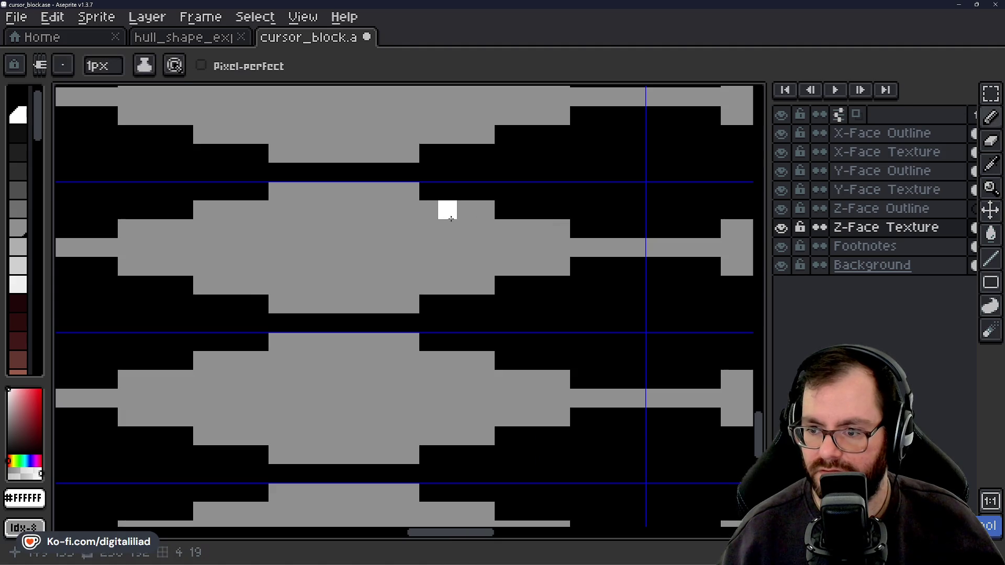
drag(453, 224, 463, 225)
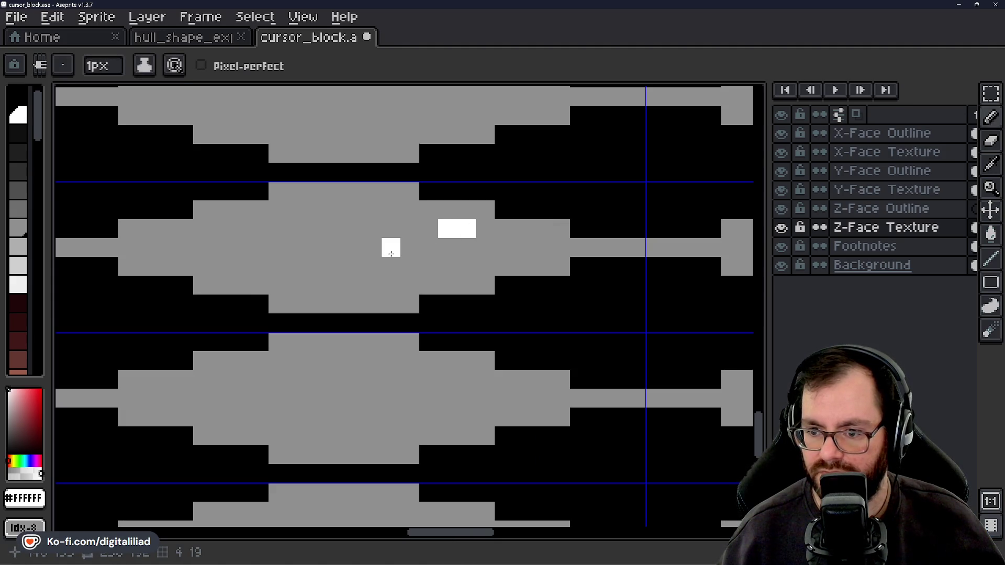
drag(390, 244, 372, 247)
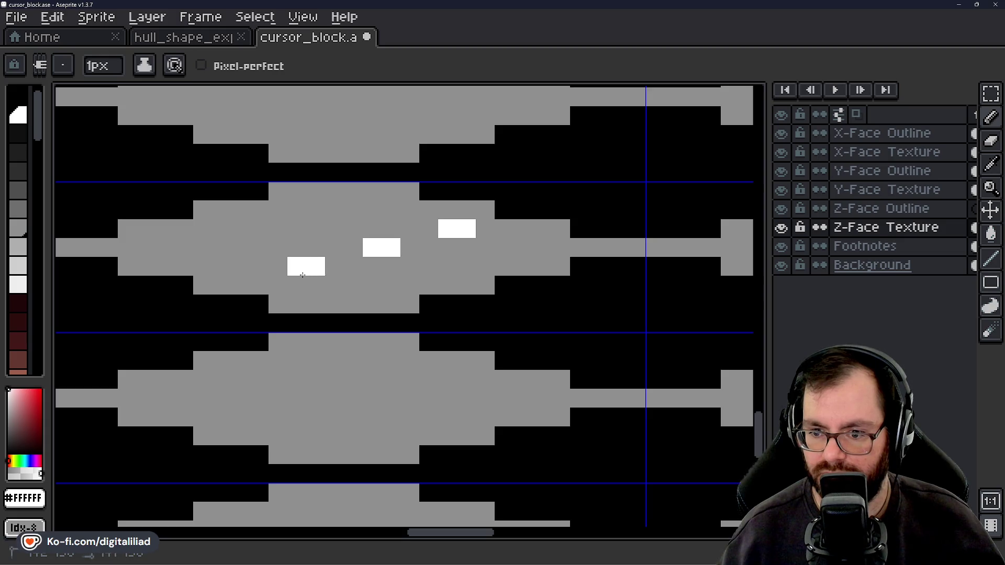
drag(302, 275, 314, 284)
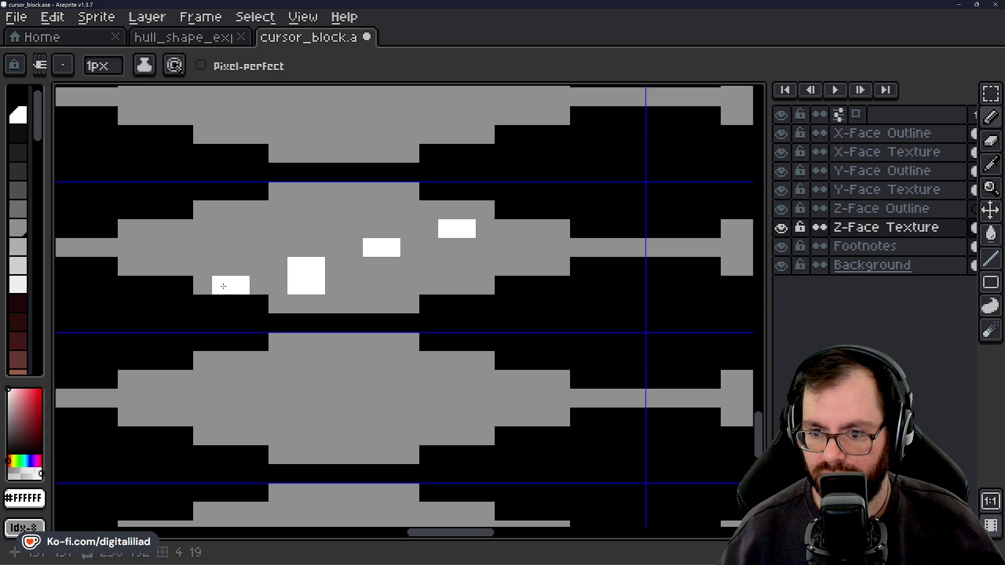
scroll(399, 292, down, 3)
scroll(378, 276, up, 3)
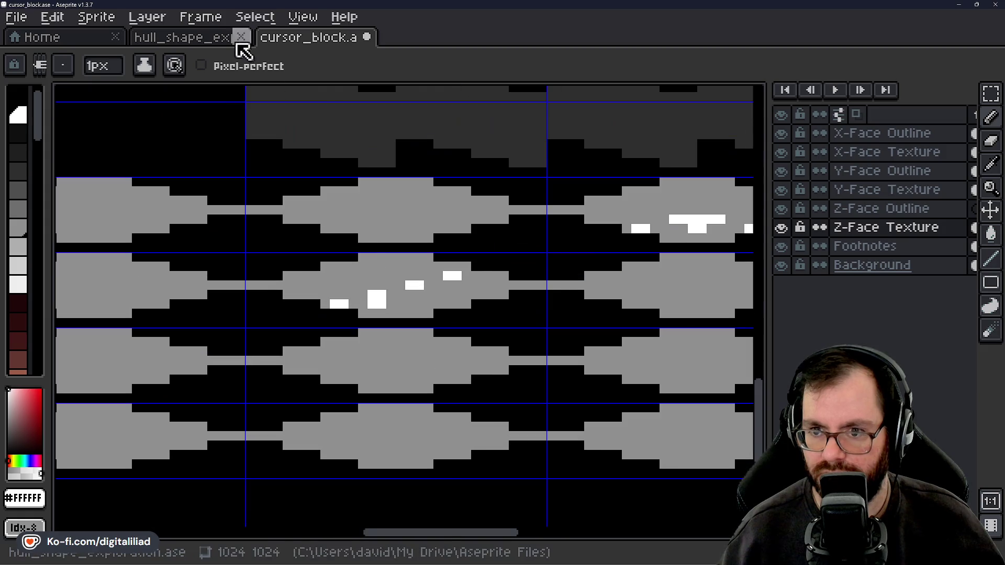
Save cursor_block.ase and compare other parts of the sheet with the hull reference
click(189, 36)
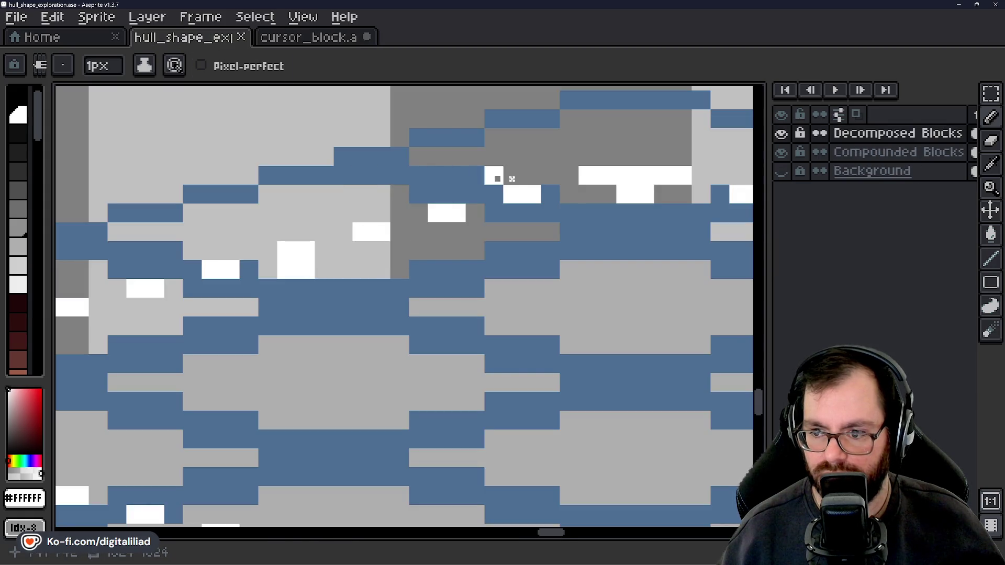
key(ctrl+s)
drag(396, 332, 569, 285)
drag(253, 349, 376, 336)
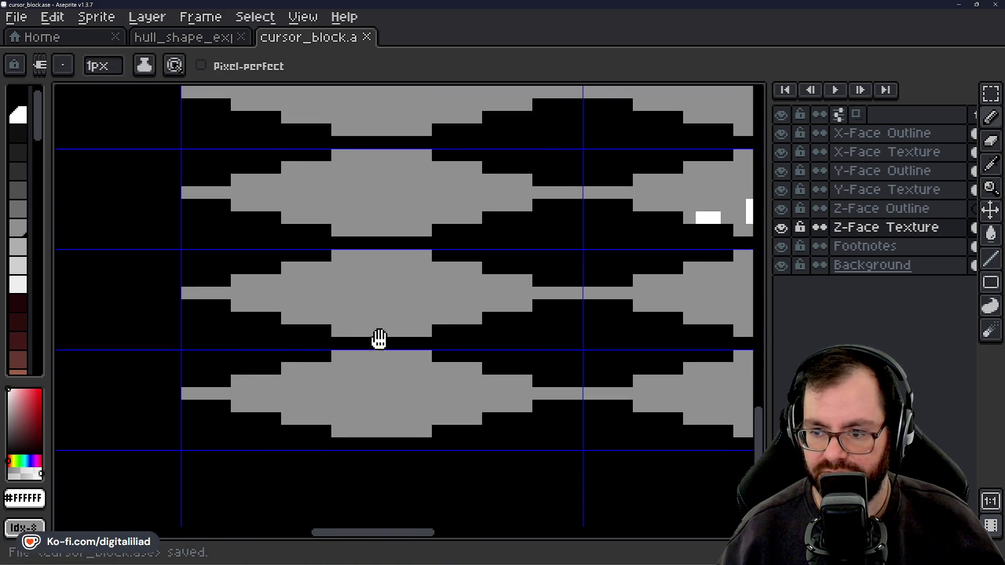
click(179, 37)
drag(305, 177, 538, 209)
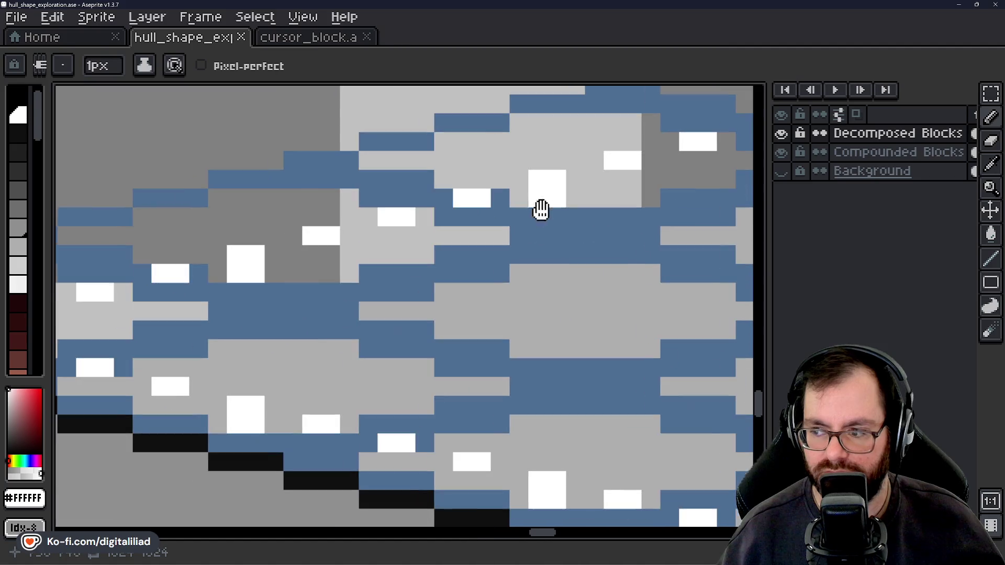
click(319, 32)
scroll(523, 246, down, 3)
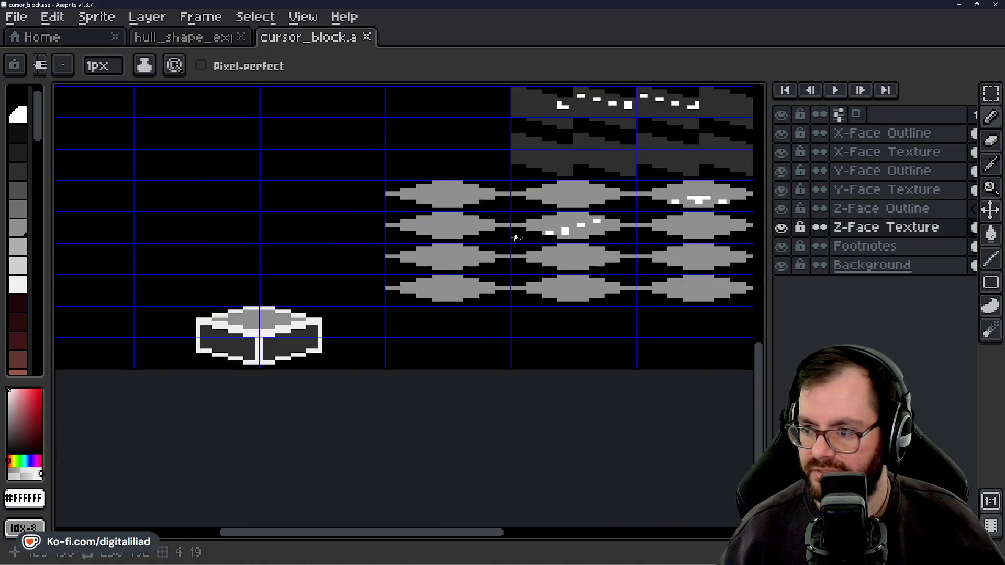
Undo the last pencil strokes, removing the stray speckle marks on the blobs
scroll(502, 256, up, 1)
key(v)
key(ctrl+z)
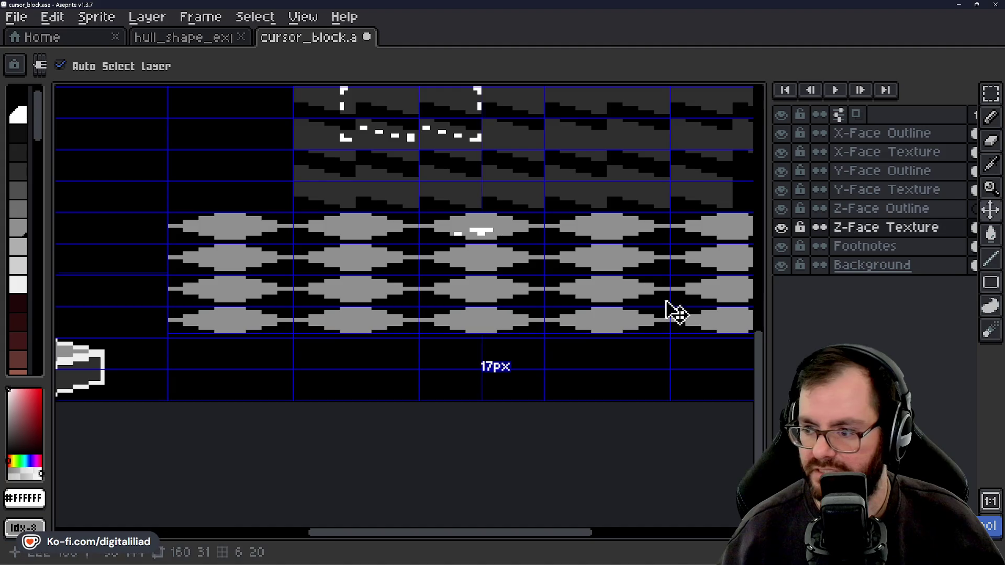
key(ctrl+z)
On the Z-Face Outline layer, grow the white speckle into a 2x2 block with the pencil
click(884, 208)
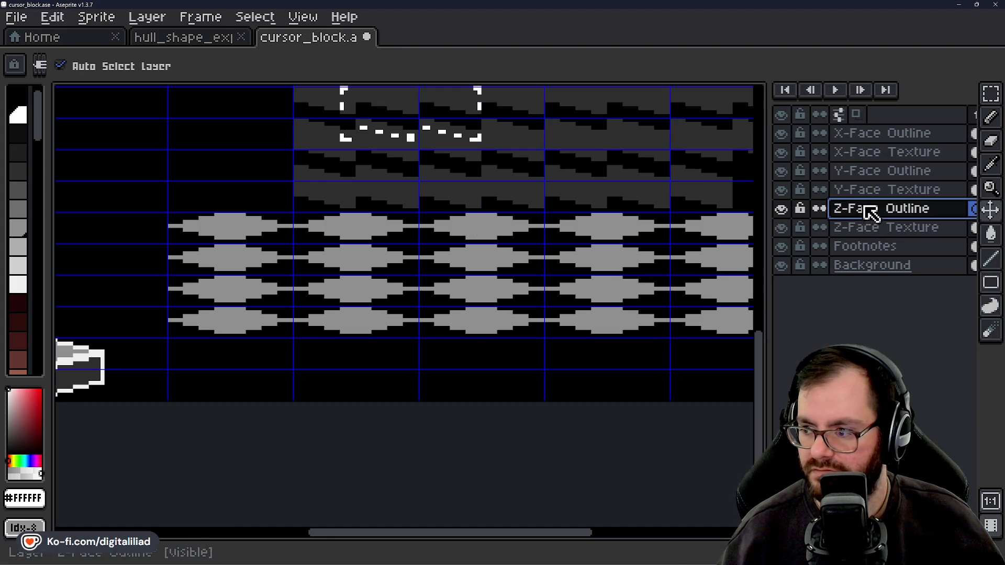
key(b)
scroll(479, 230, up, 4)
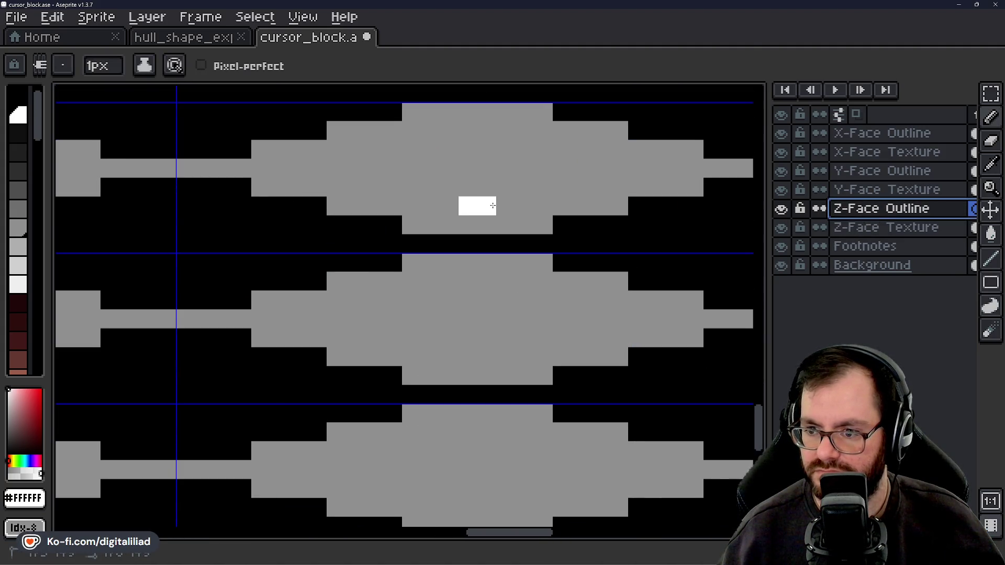
drag(492, 205, 471, 189)
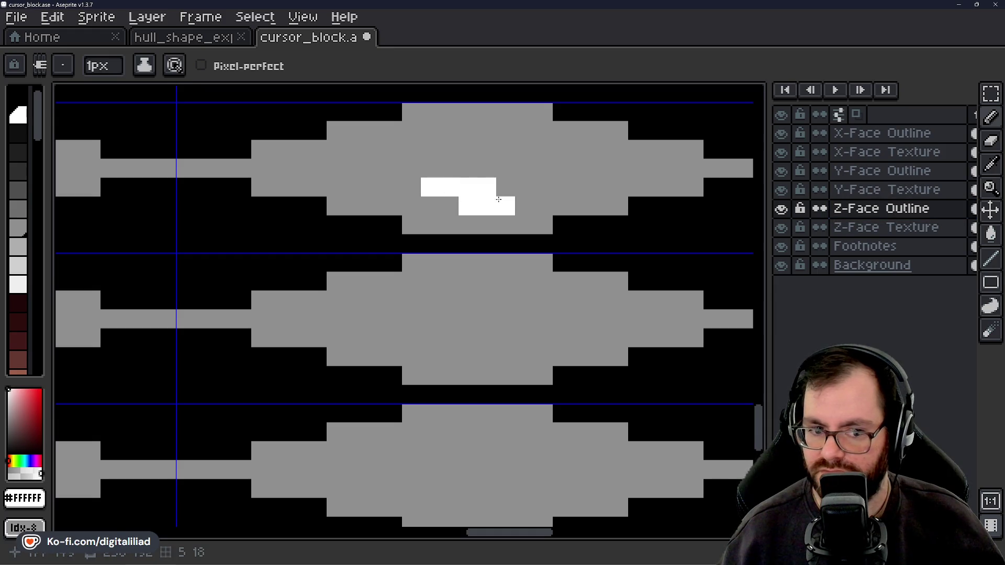
Add white pixels beside the existing speckle and to the right of the T shape
scroll(521, 225, down, 2)
scroll(430, 280, down, 1)
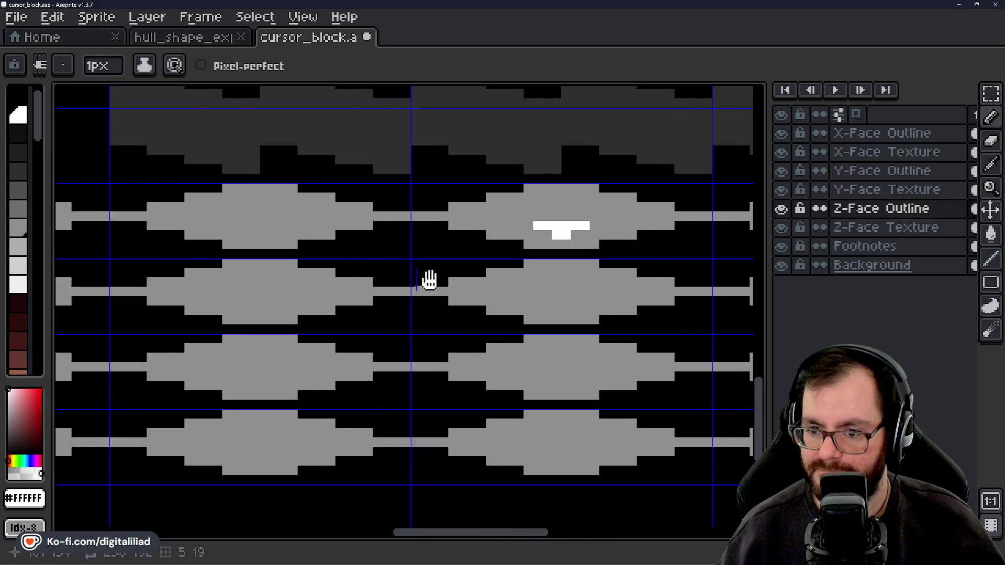
scroll(446, 269, left, 3)
scroll(446, 269, up, 3)
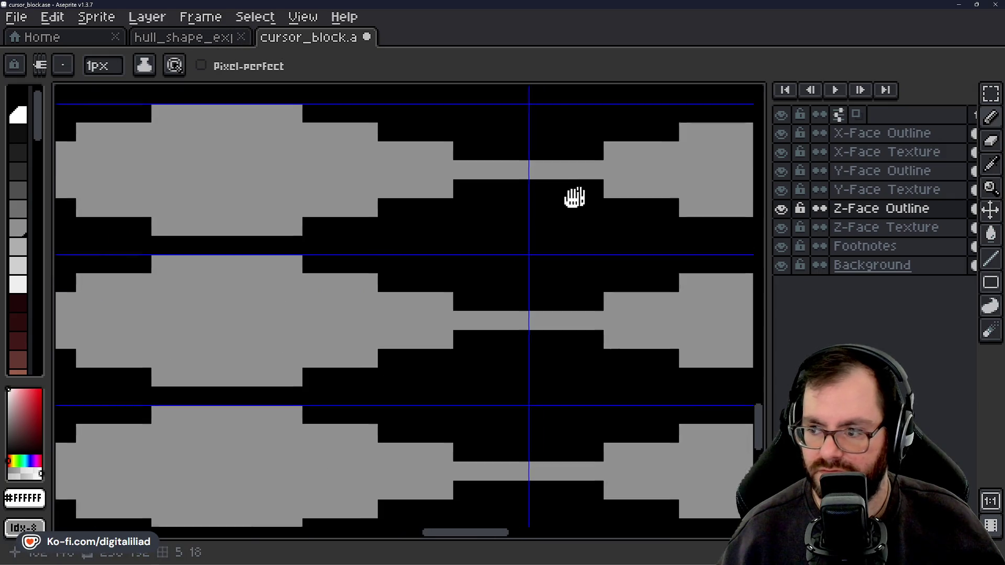
scroll(434, 246, up, 3)
click(414, 250)
scroll(336, 284, down, 2)
click(603, 268)
drag(397, 342, 558, 291)
scroll(305, 321, down, 2)
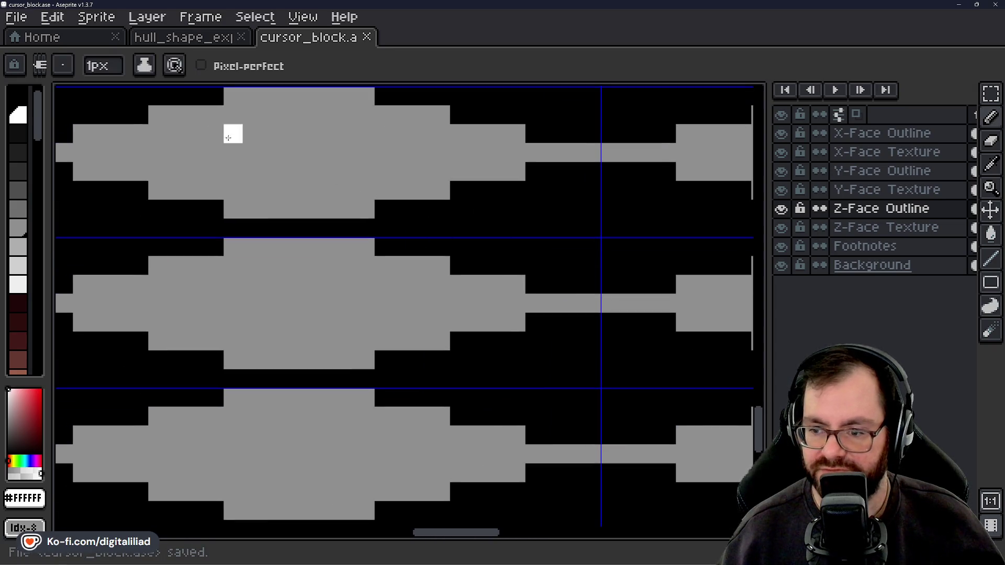
Check the hull reference, then paint white speckles on the second-row grey face, including two middle-row marks
click(197, 39)
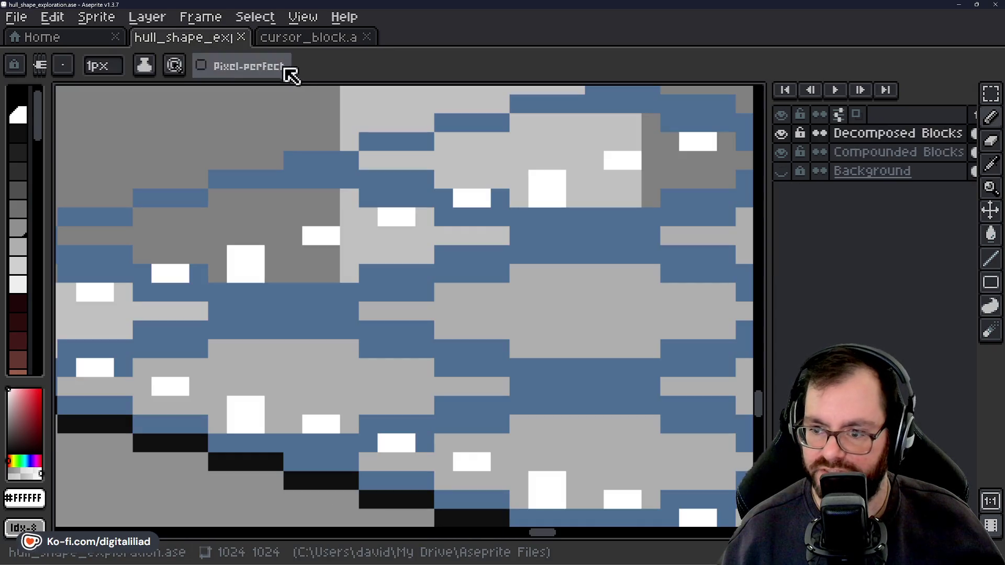
click(314, 47)
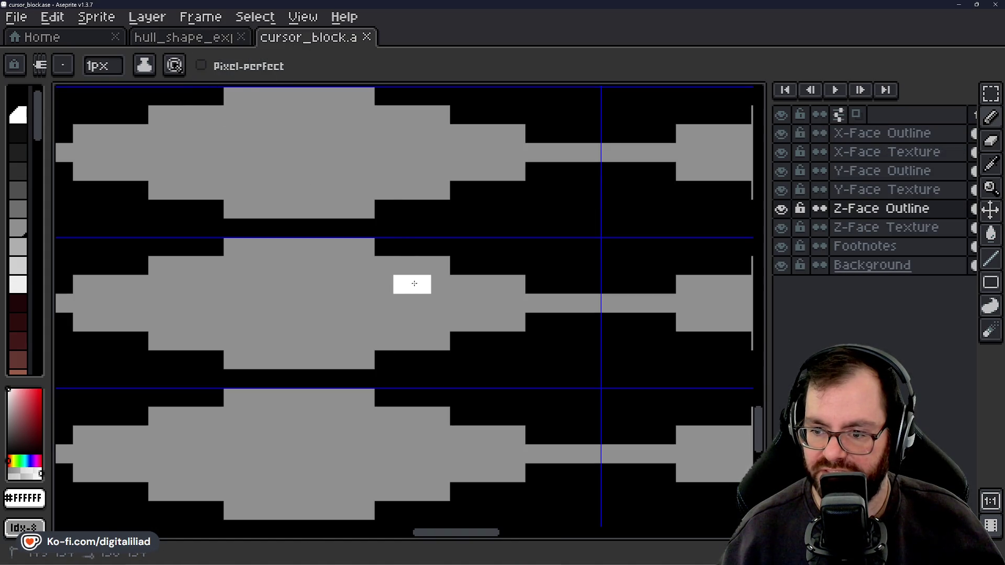
mouse_move(344, 340)
mouse_down()
mouse_move(406, 342)
mouse_move(404, 332)
mouse_up()
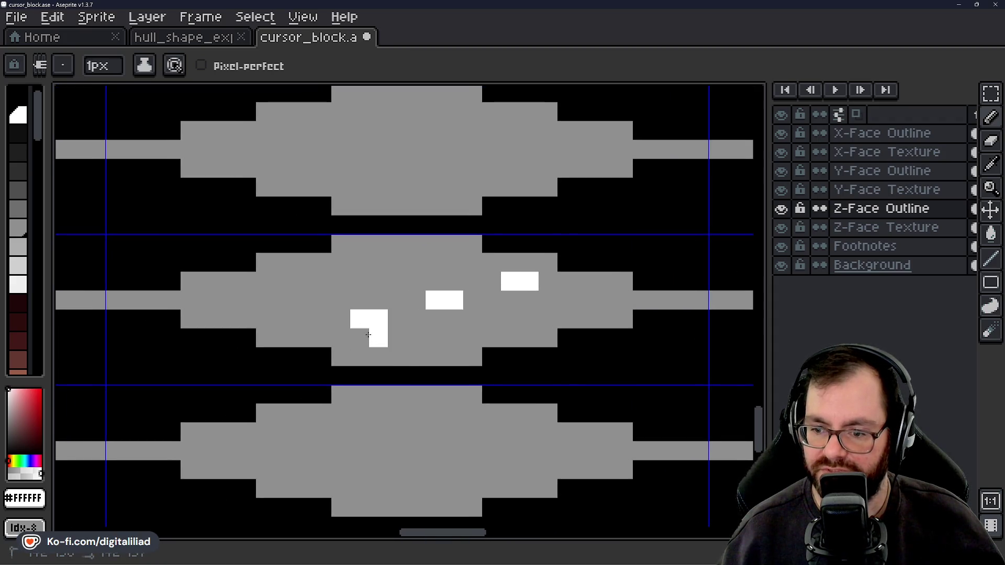
drag(303, 337, 284, 337)
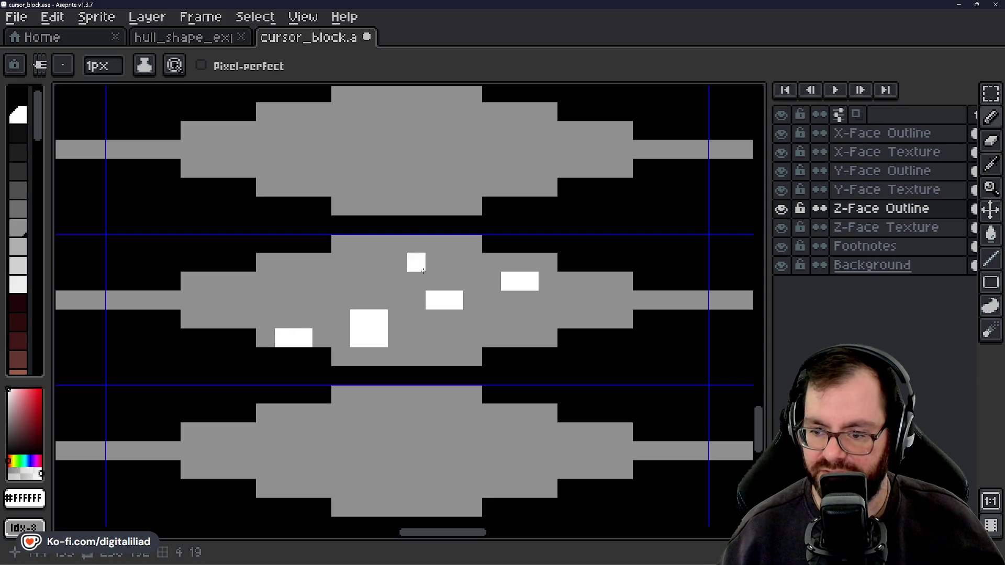
scroll(481, 299, down, 3)
scroll(479, 313, up, 2)
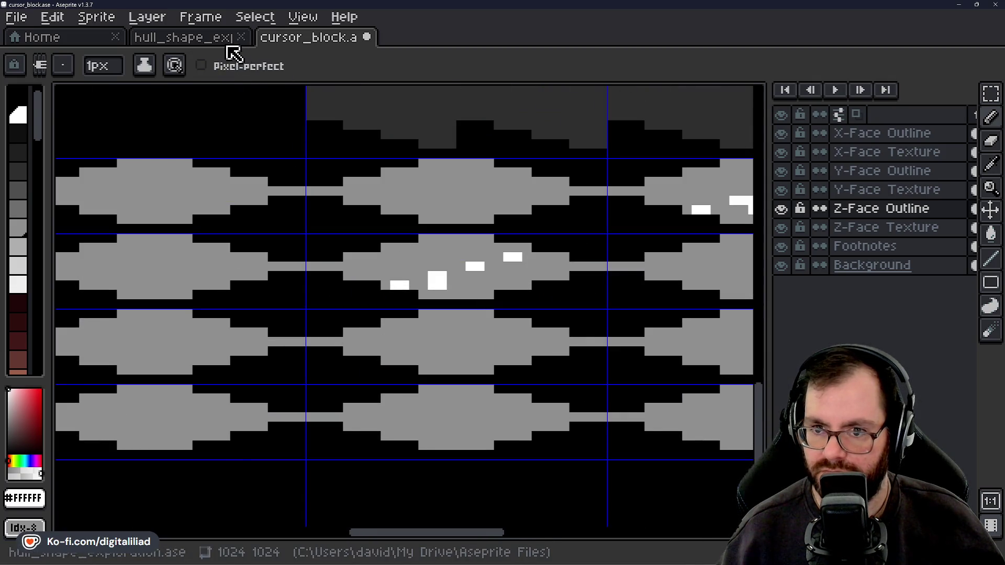
click(215, 41)
mouse_move(251, 301)
mouse_down()
mouse_move(529, 272)
mouse_move(551, 257)
mouse_up()
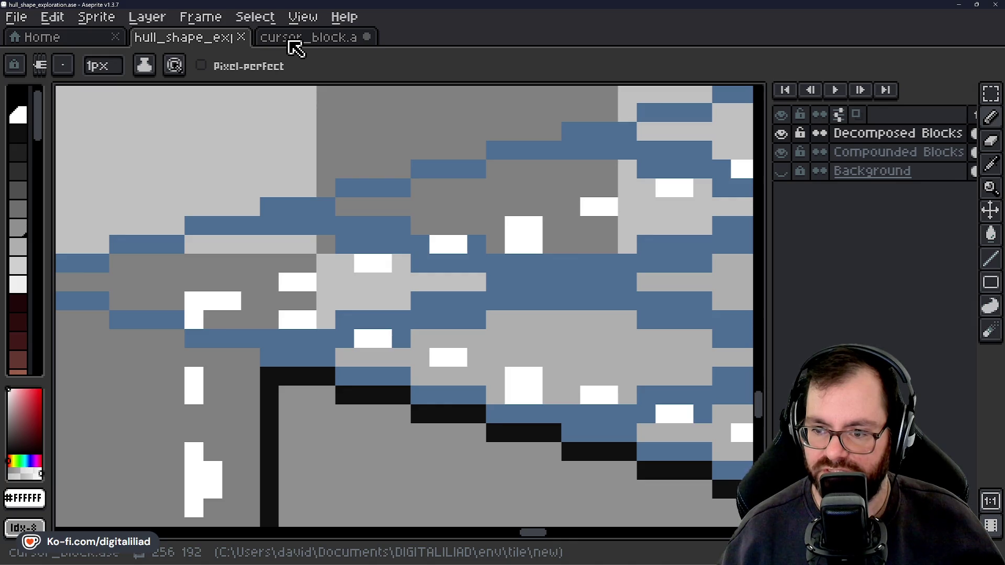
Return to the cursor_block sheet and save it with Ctrl+S
scroll(360, 239, down, 2)
scroll(288, 295, down, 1)
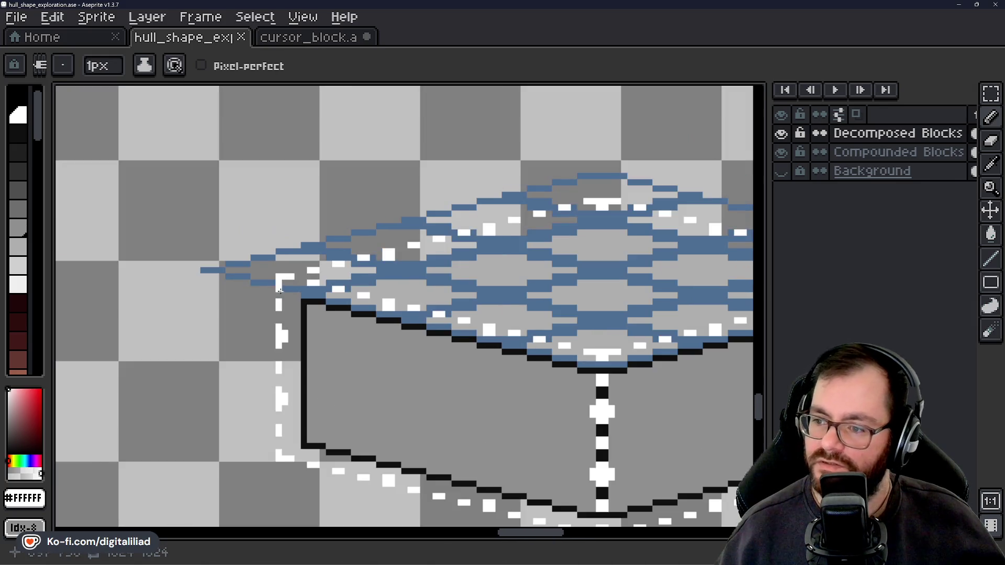
scroll(299, 252, up, 2)
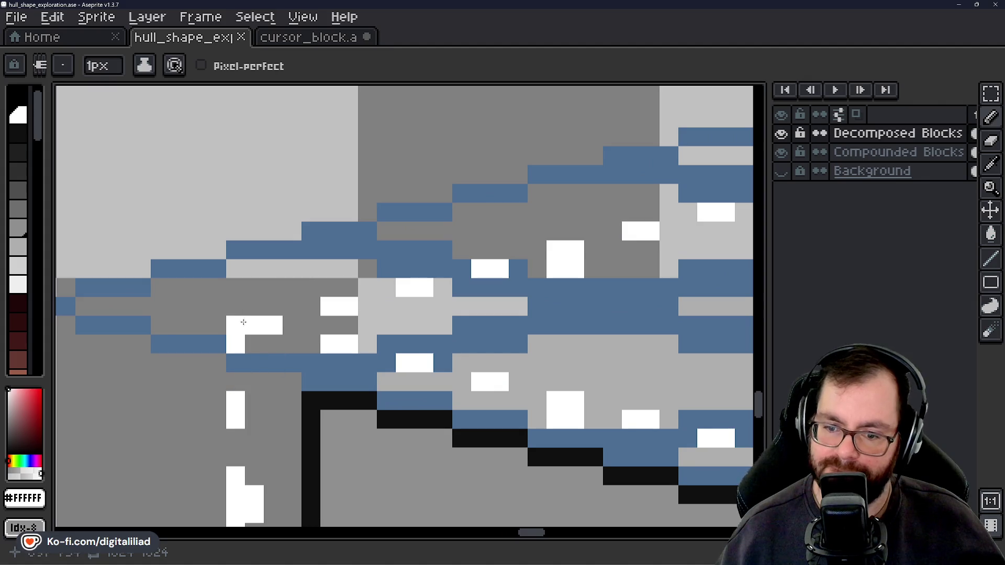
click(307, 40)
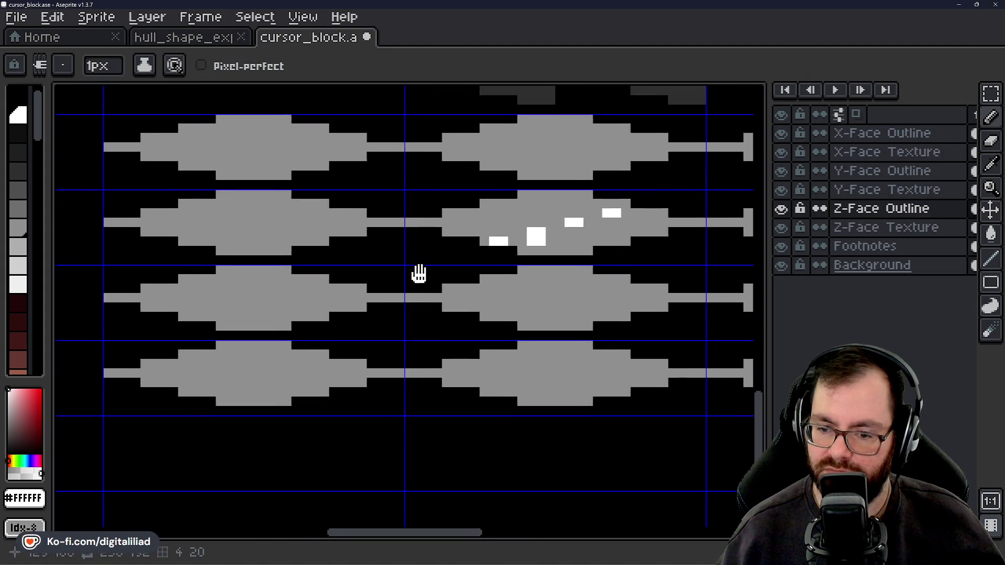
drag(418, 273, 530, 238)
mouse_move(437, 188)
mouse_down()
mouse_move(336, 218)
mouse_move(314, 285)
mouse_move(296, 302)
mouse_up()
key(ctrl+s)
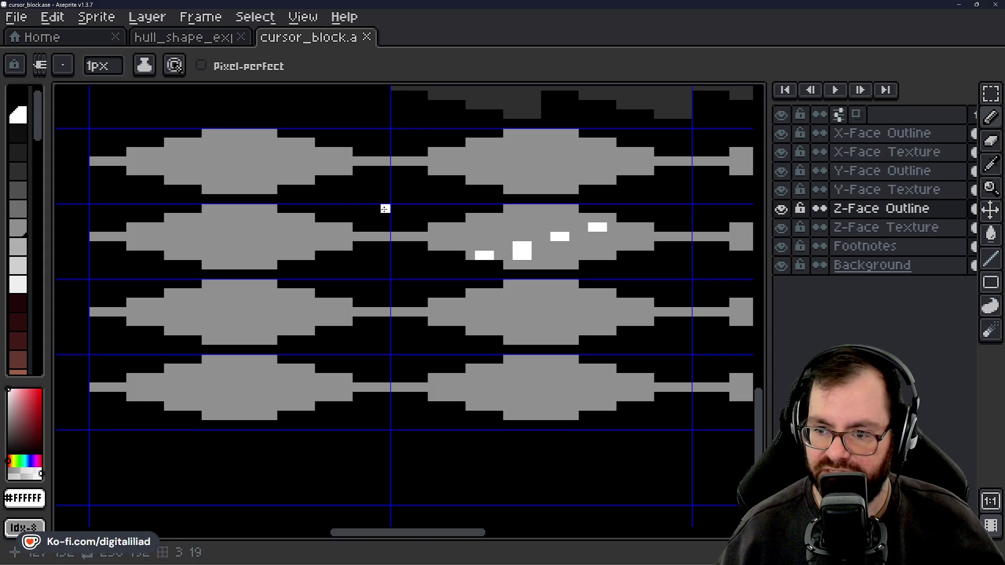
Following the hull's speckle pattern, paint white speckles on the third-row left grey face
drag(375, 276, 438, 255)
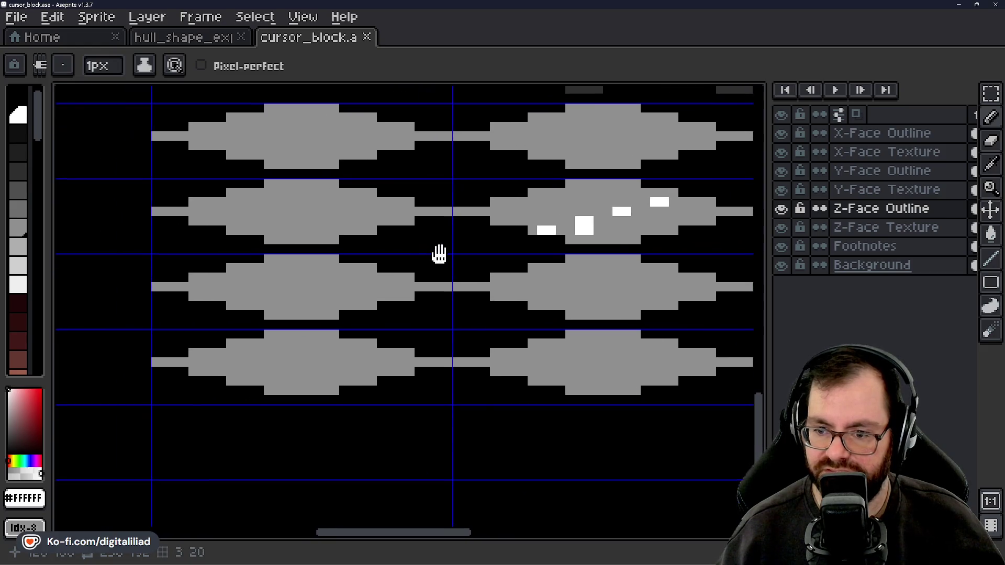
click(189, 39)
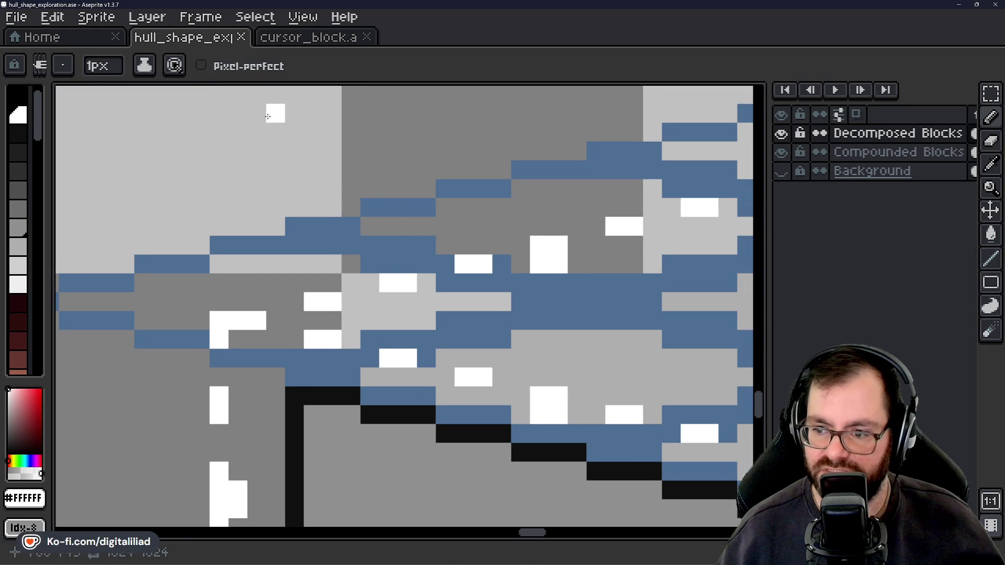
click(313, 38)
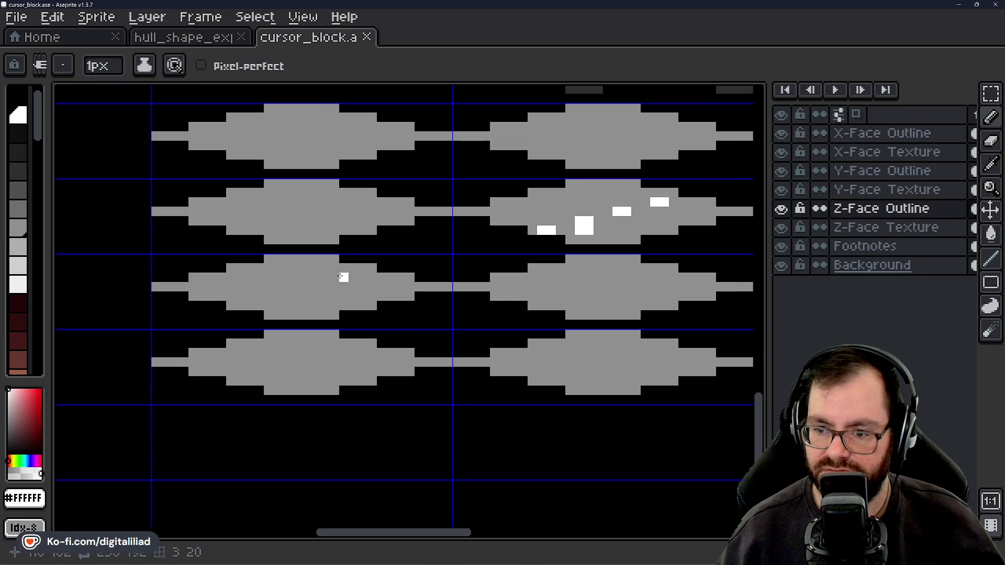
scroll(349, 291, up, 2)
drag(364, 258, 374, 259)
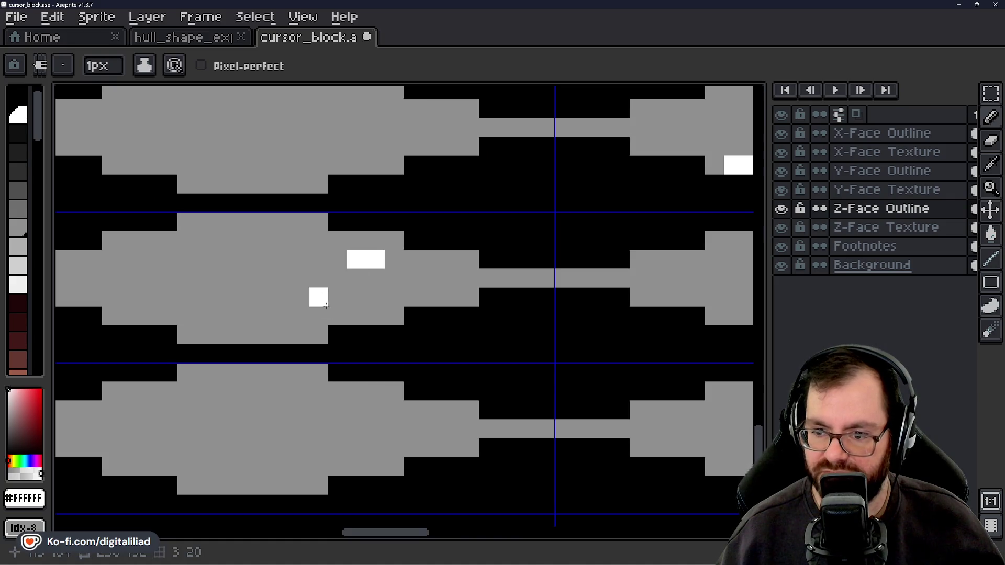
drag(326, 297, 445, 305)
scroll(401, 288, down, 3)
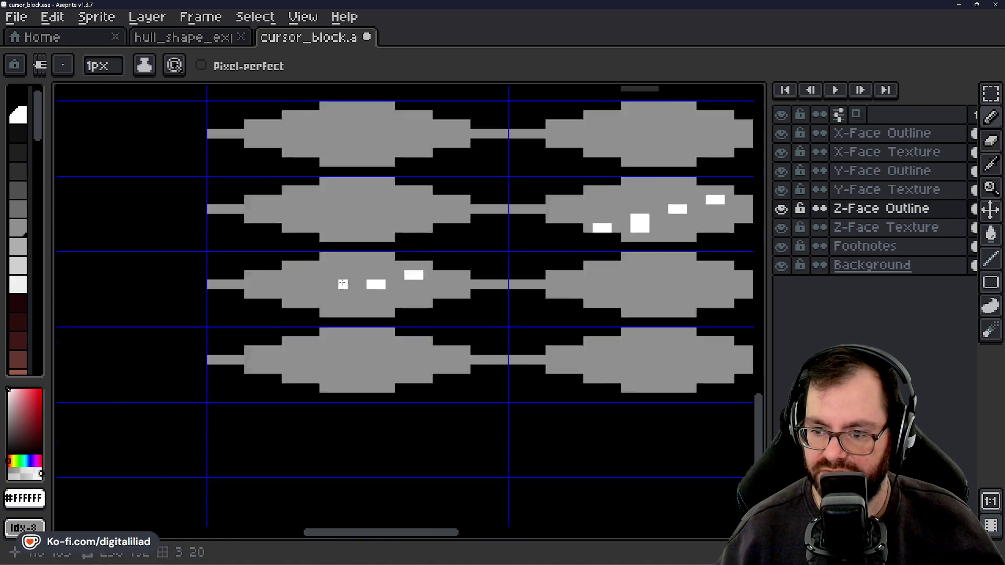
Recheck the hull reference and draw an L-shaped white speckle on the same face
click(188, 38)
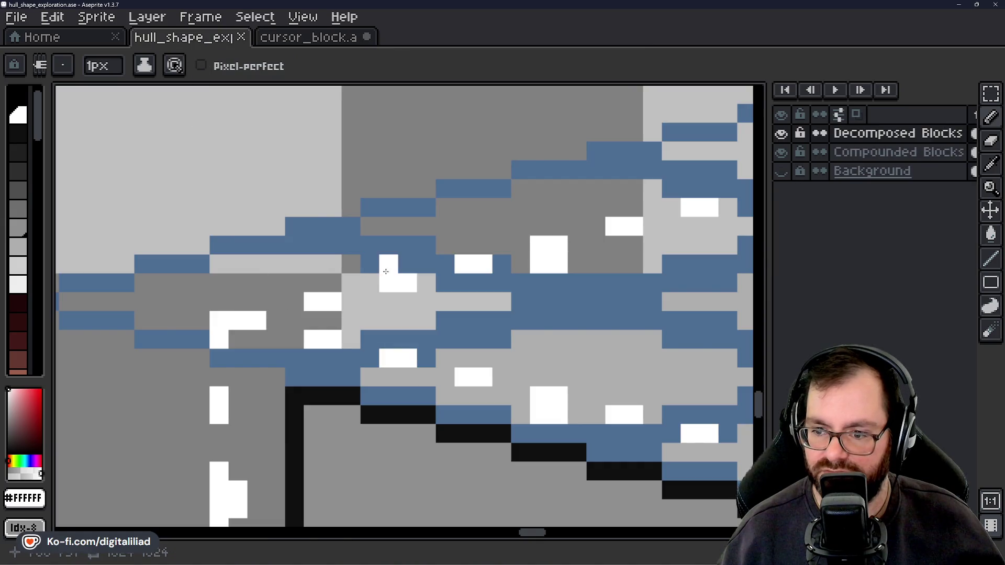
click(313, 46)
scroll(329, 295, up, 2)
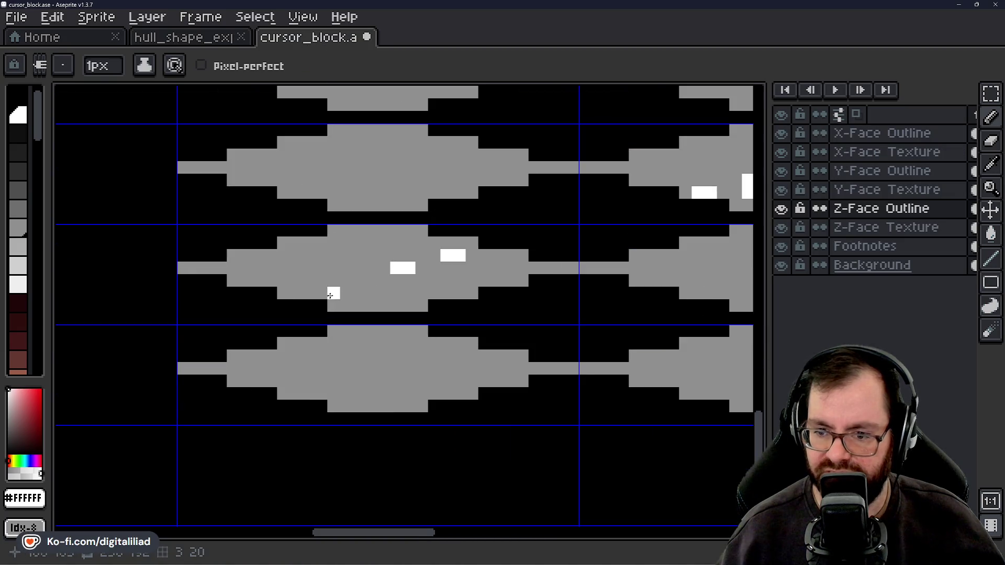
scroll(353, 279, up, 2)
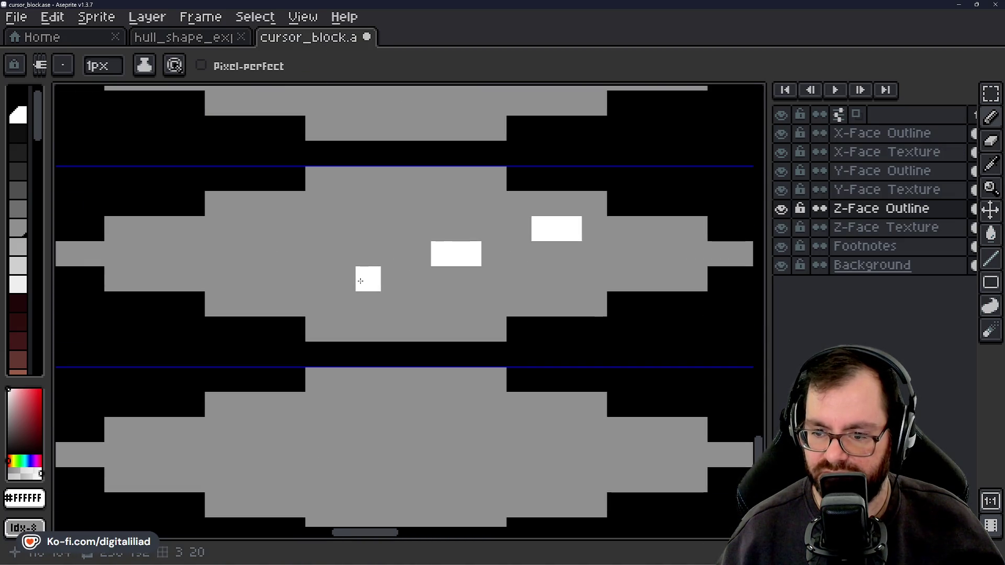
mouse_move(358, 279)
mouse_down()
mouse_move(316, 280)
mouse_move(316, 298)
mouse_up()
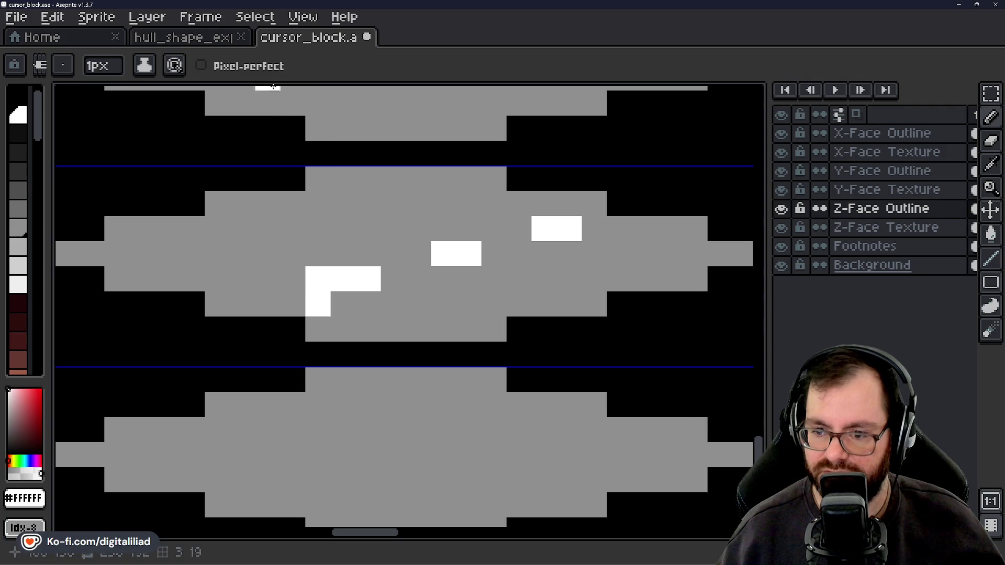
click(217, 44)
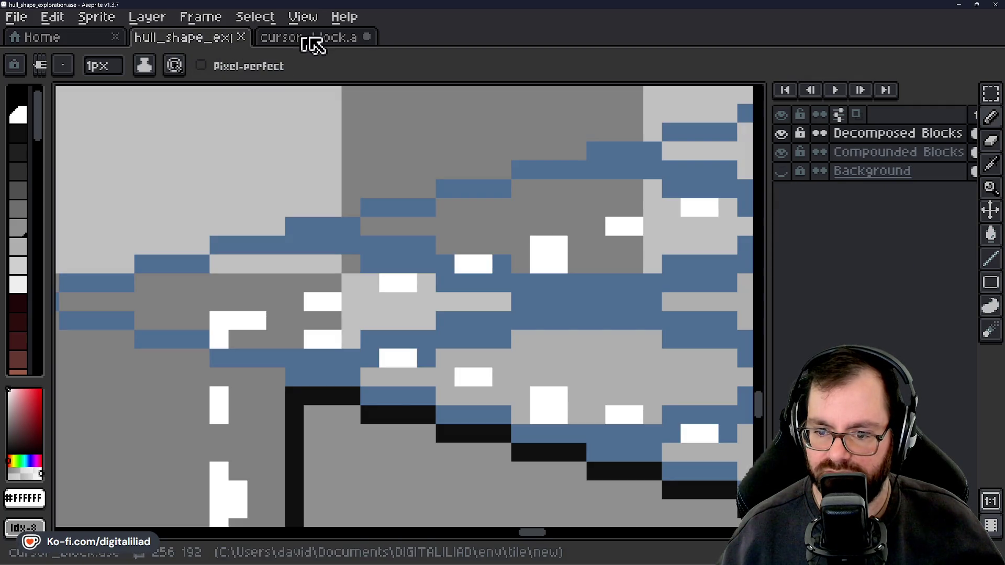
click(316, 44)
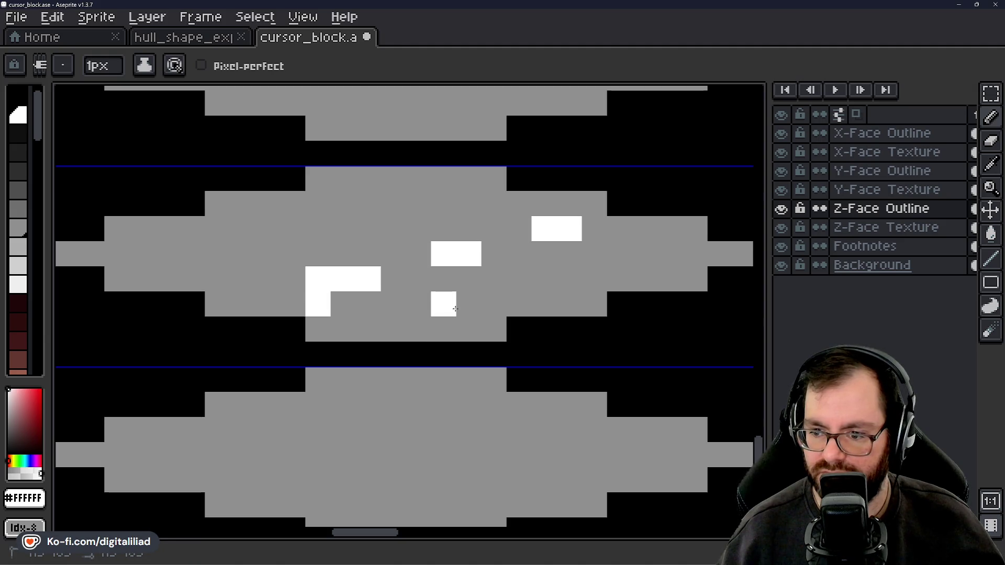
scroll(456, 309, down, 3)
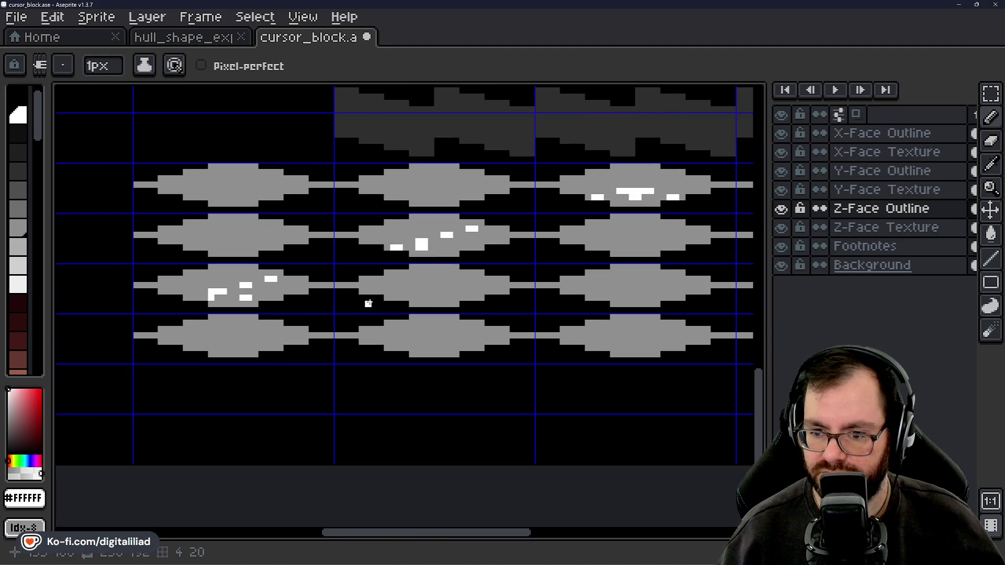
Zoom out to survey the cursor_block sheet, then pan across the hull_shape_exploration reference
scroll(380, 273, down, 2)
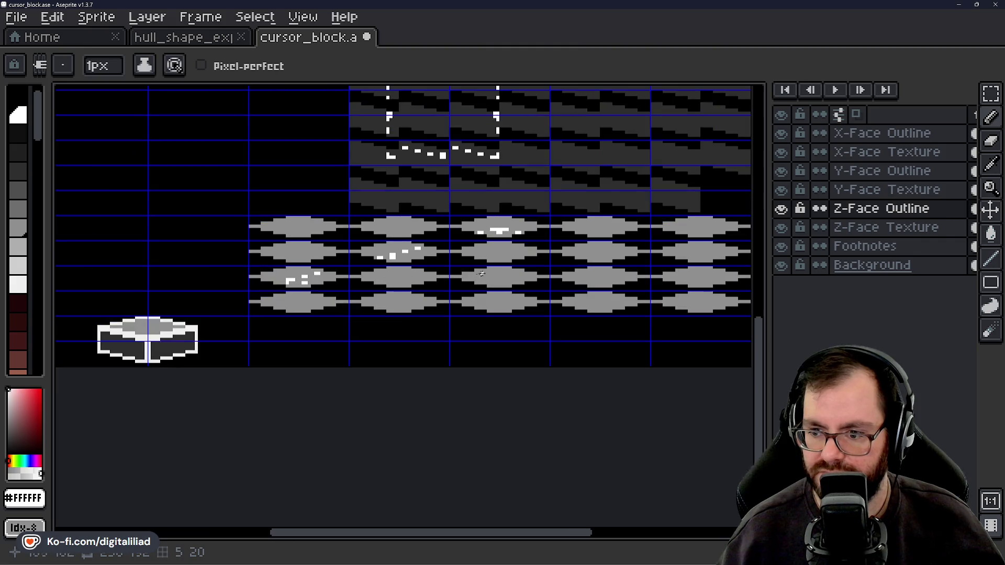
scroll(579, 270, up, 1)
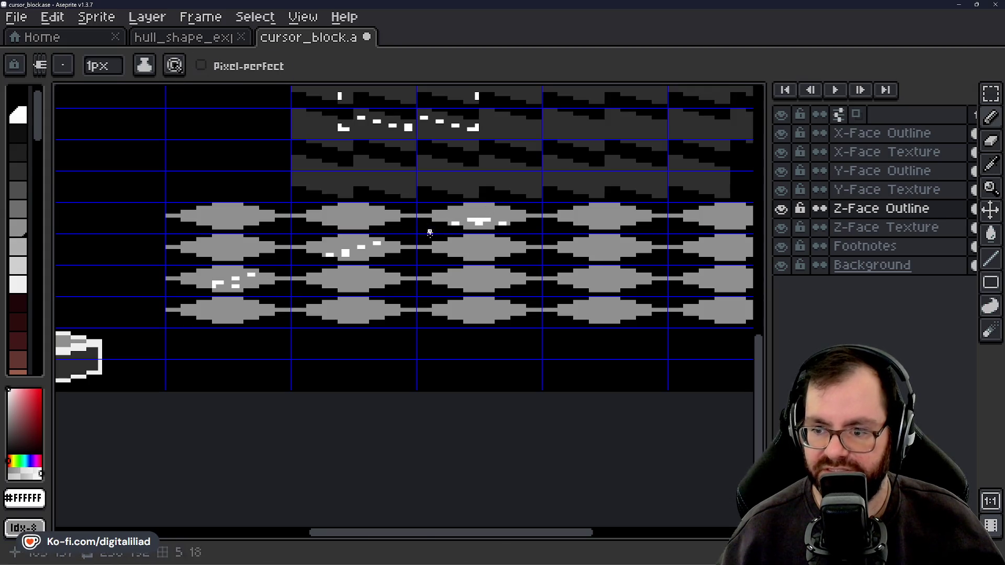
scroll(530, 247, down, 4)
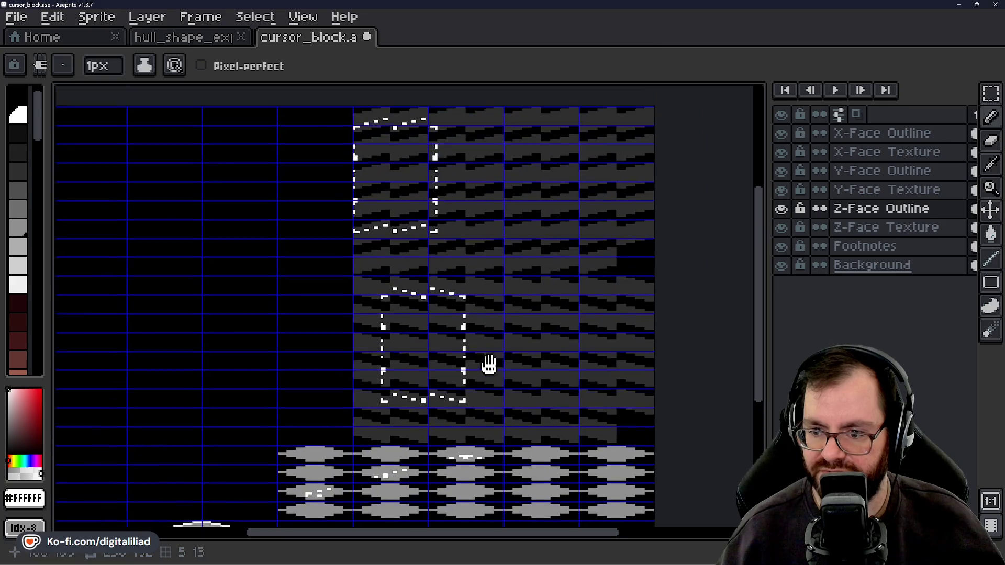
scroll(466, 374, down, 4)
scroll(455, 343, up, 2)
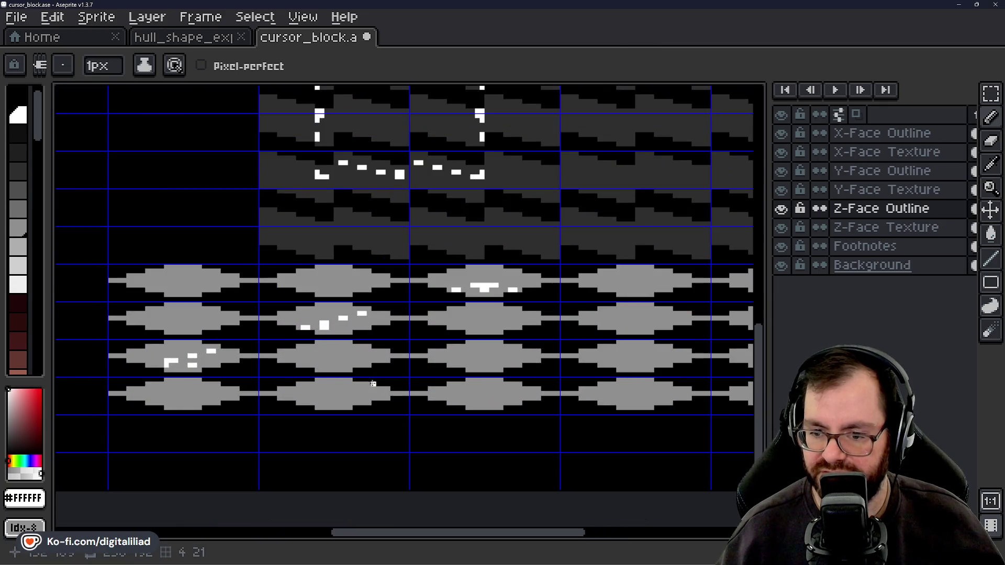
scroll(454, 343, up, 2)
click(187, 41)
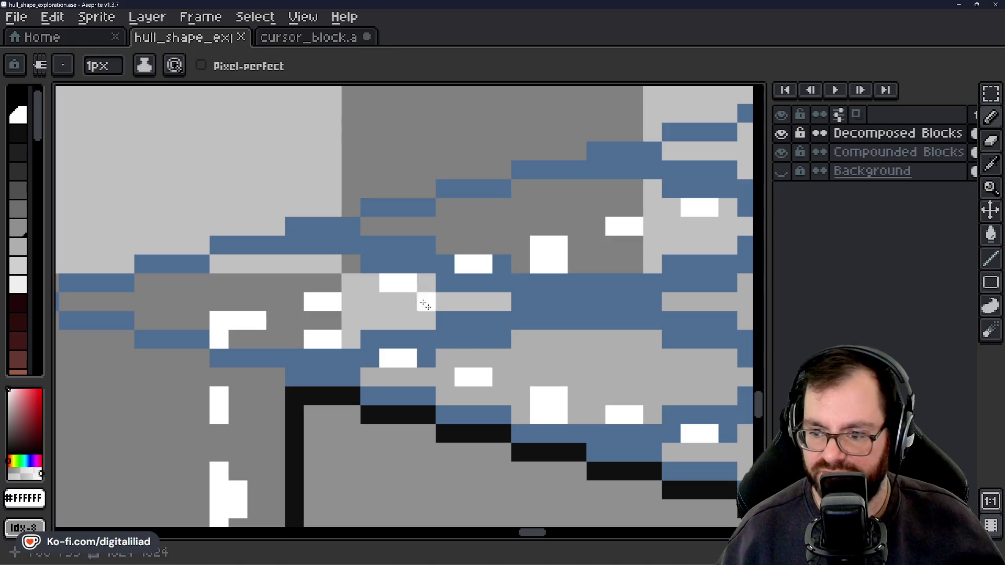
drag(417, 298, 293, 286)
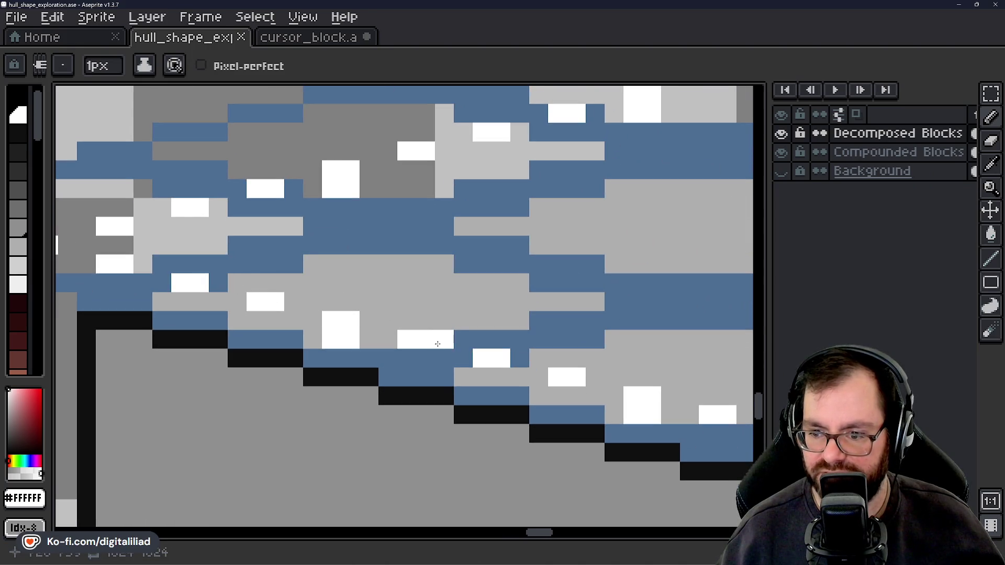
Compare with the hull reference and bring the bottom-row grey face into view
click(345, 39)
scroll(334, 292, up, 3)
scroll(366, 254, down, 3)
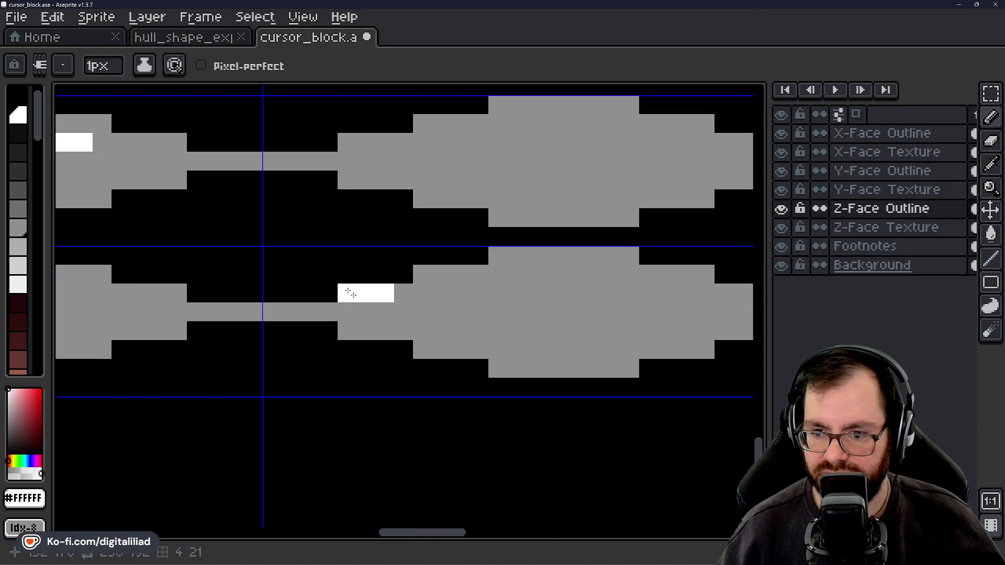
click(205, 43)
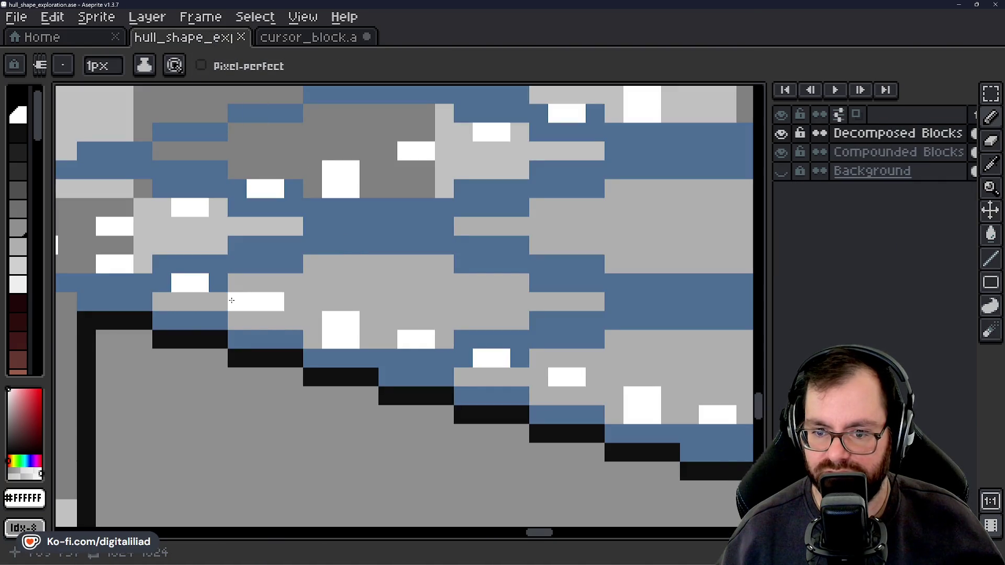
click(316, 39)
mouse_move(462, 309)
mouse_down()
mouse_move(399, 345)
mouse_move(385, 330)
mouse_up()
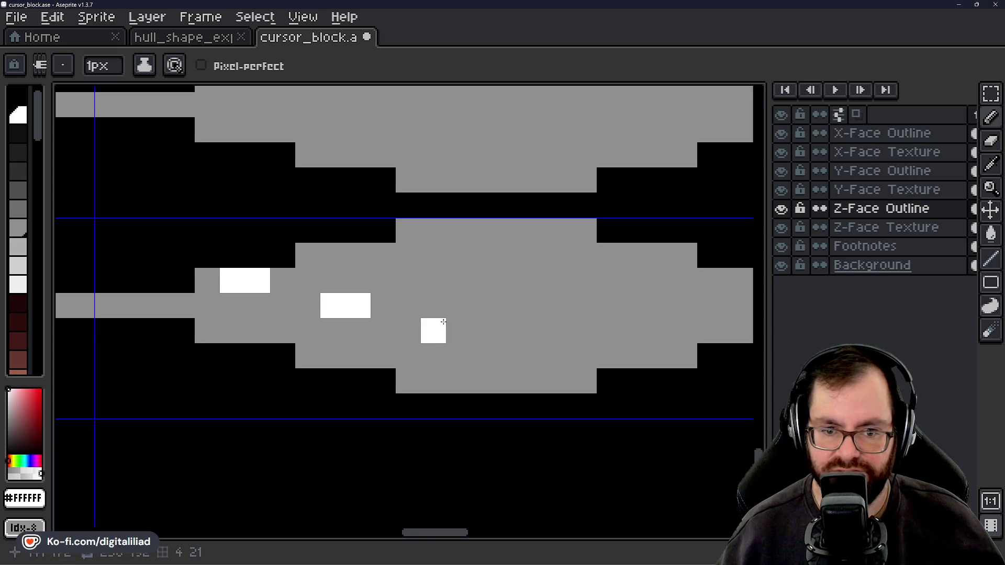
Paint a diagonal run of white speckle pixels on the bottom-row grey face
click(145, 42)
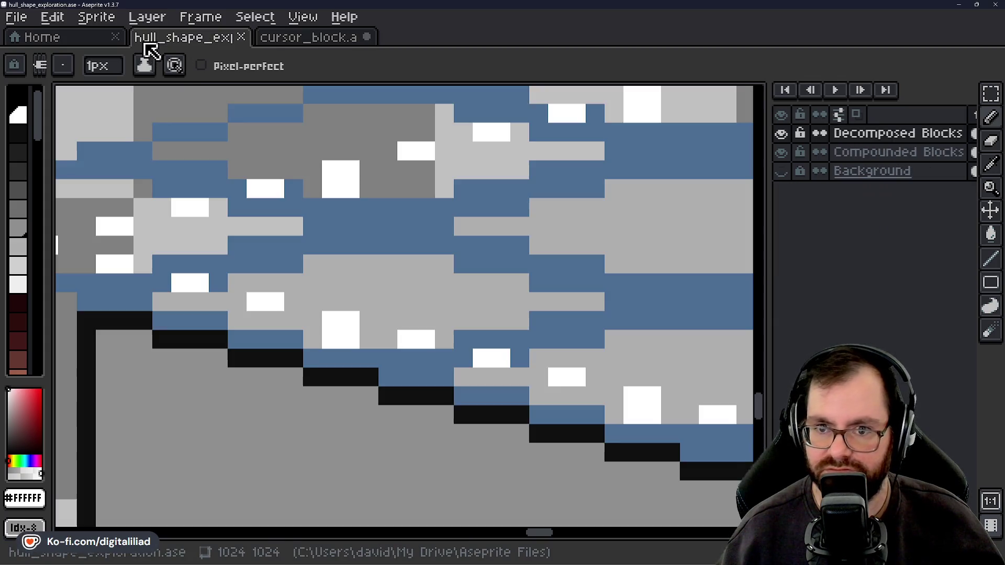
click(346, 42)
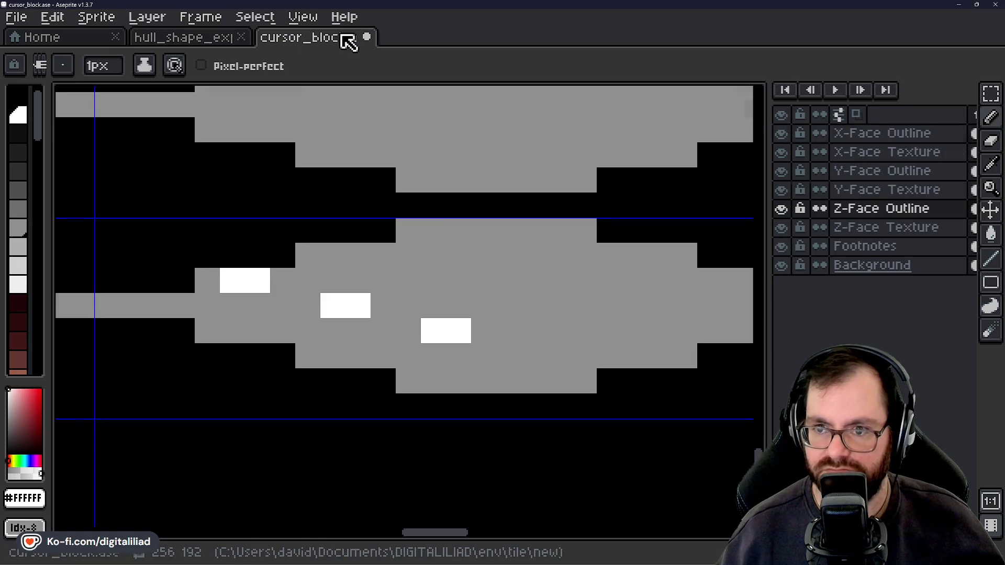
click(459, 356)
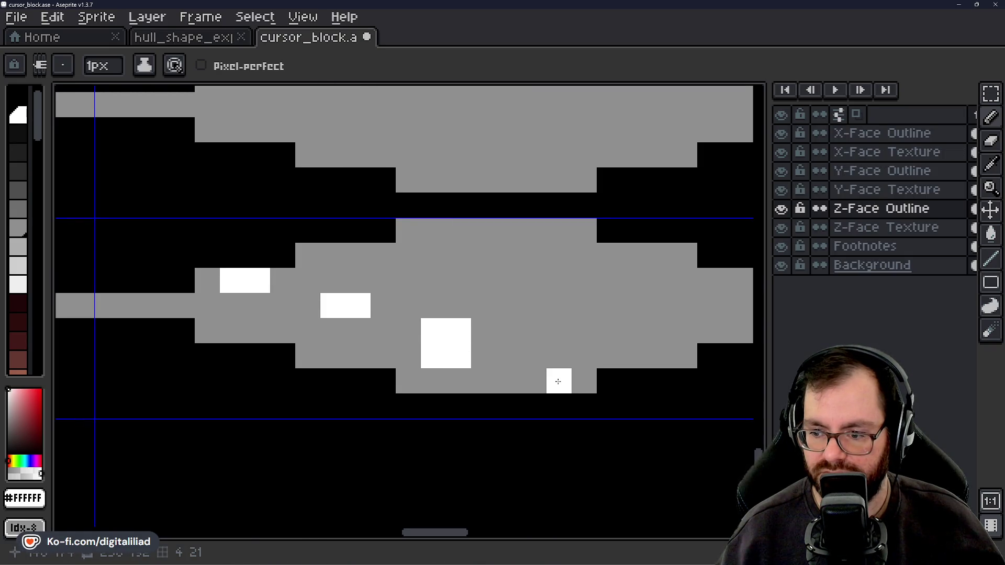
click(533, 381)
drag(579, 253, 518, 273)
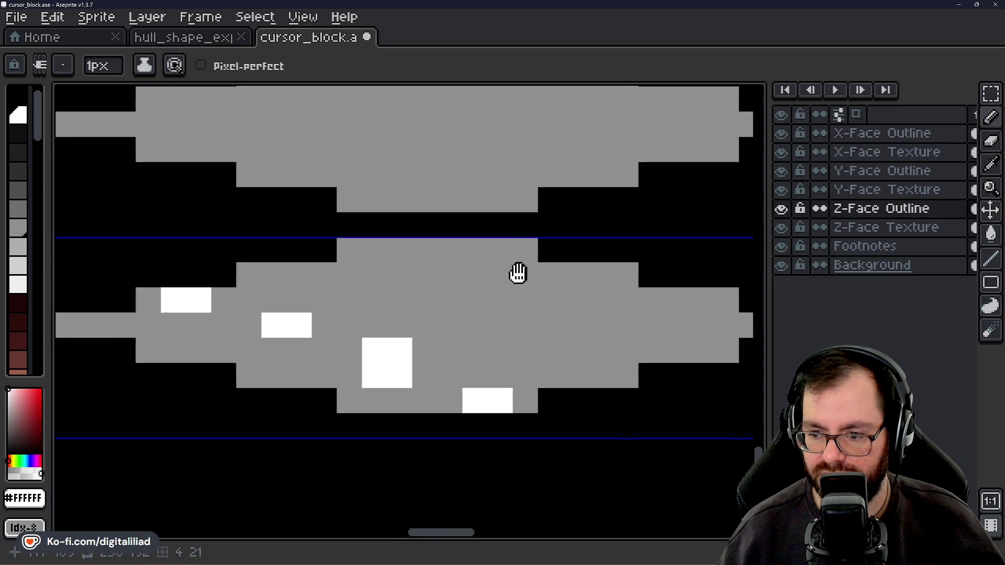
click(473, 376)
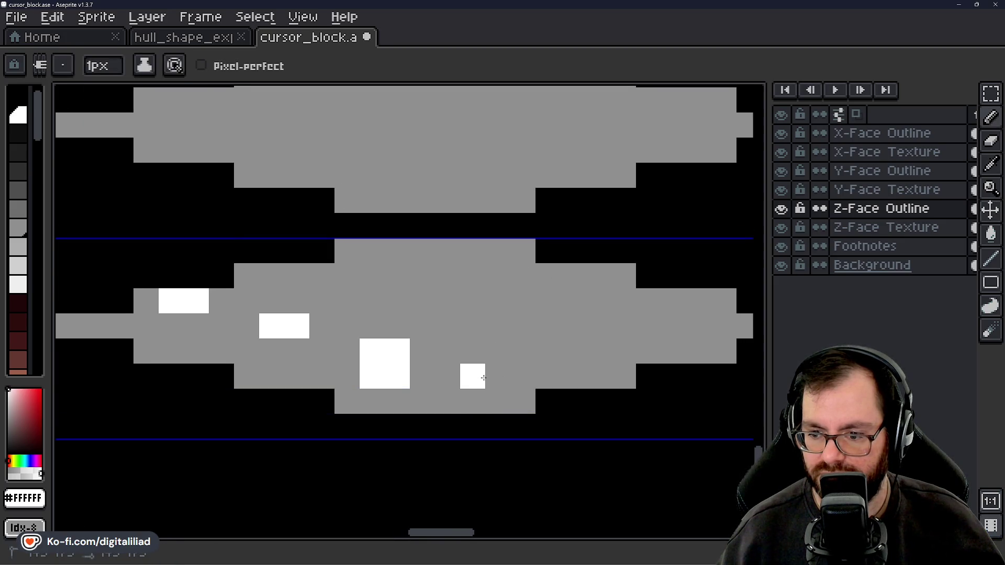
click(497, 376)
Compare once more against the hull reference and save cursor_block
click(180, 37)
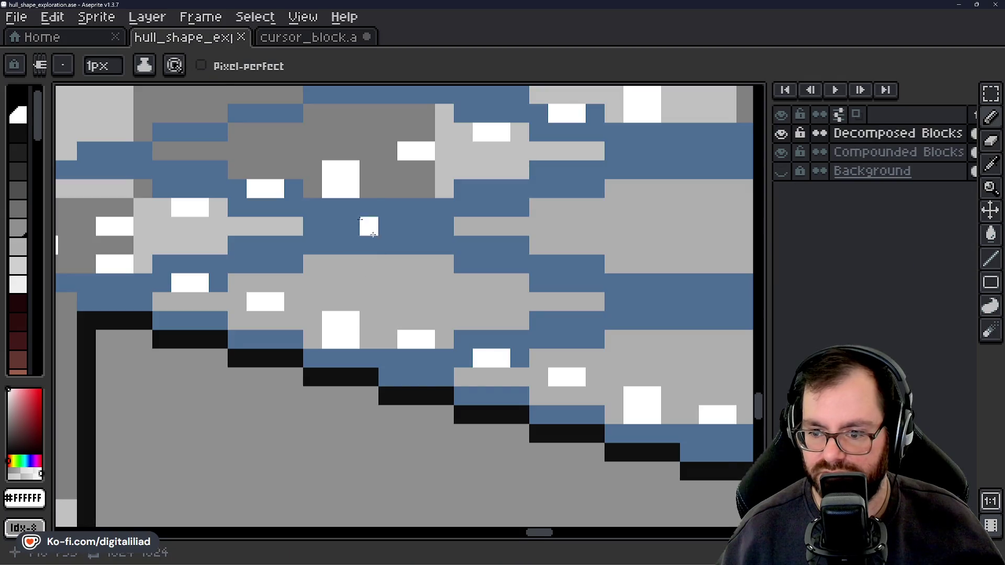
click(283, 36)
scroll(492, 298, down, 2)
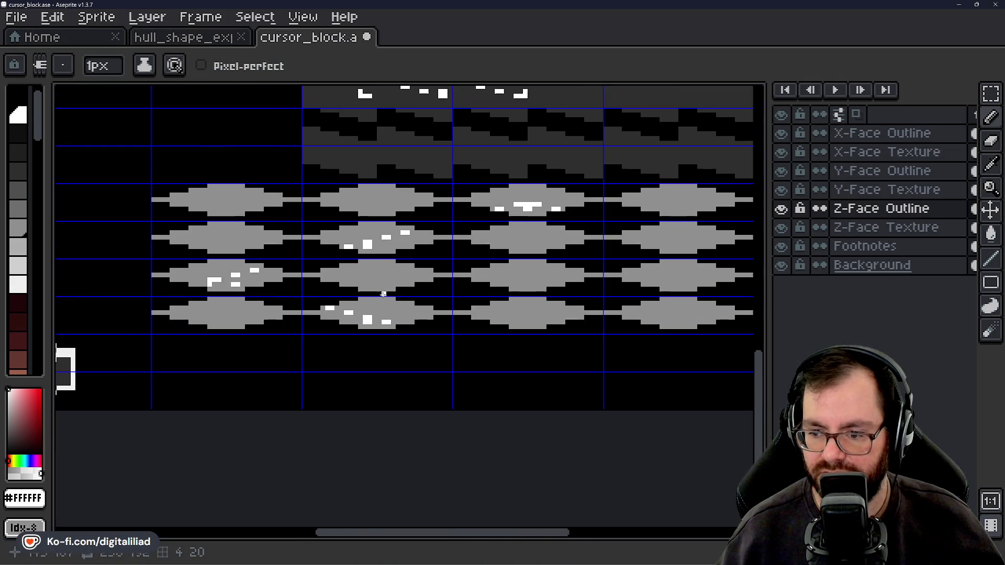
scroll(492, 298, right, 2)
key(ctrl+s)
click(999, 98)
Move the plain grey face on the Z-Face Texture layer down into a new fifth row
drag(495, 287, 460, 316)
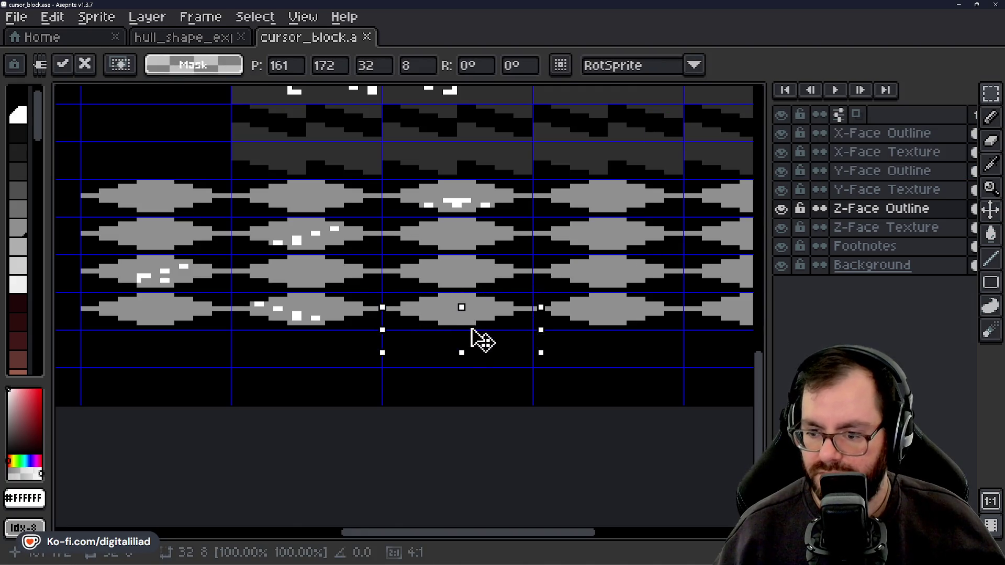
click(881, 228)
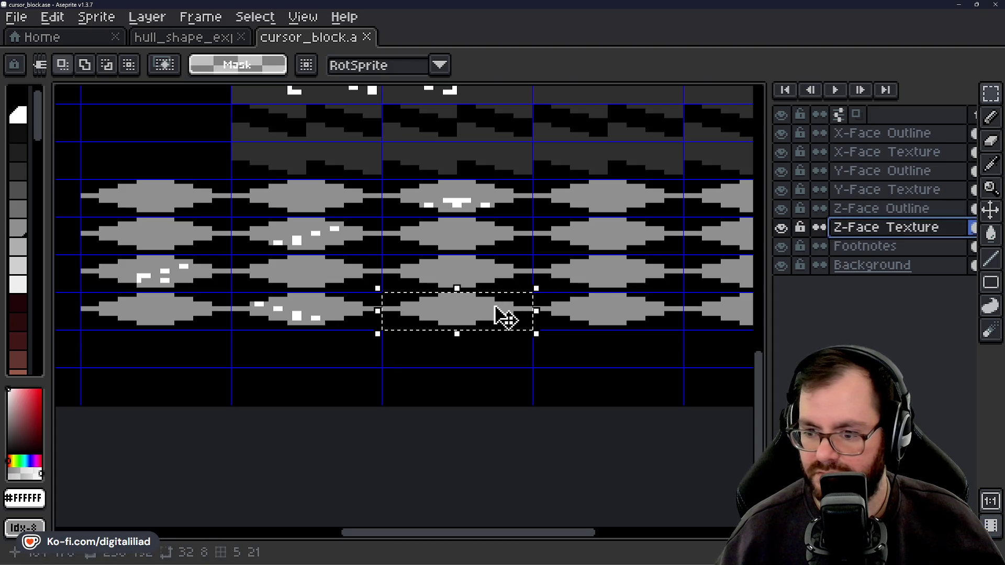
drag(498, 314, 494, 353)
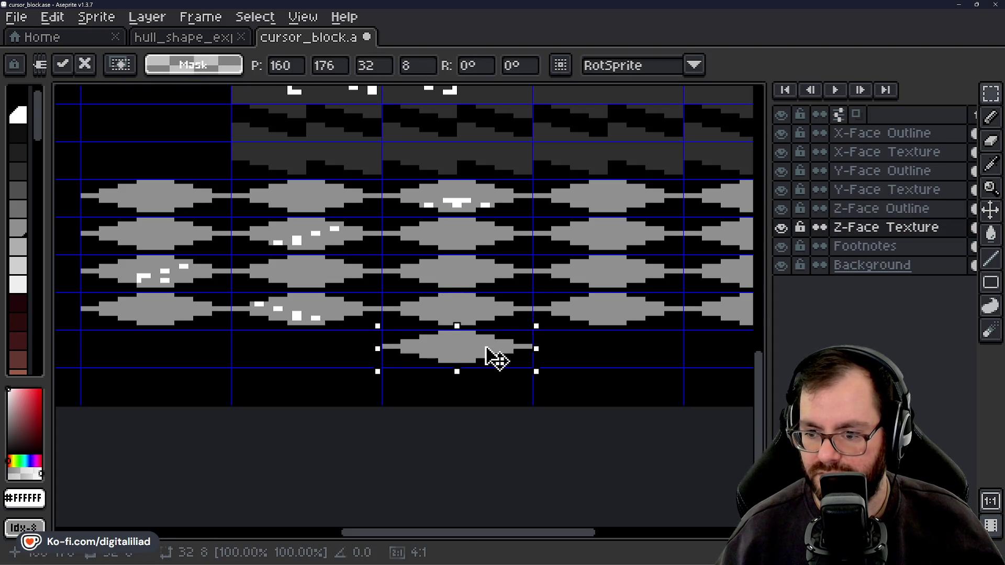
key(ctrl+d)
Bring up the hull reference and scroll to its mirrored glint pattern
scroll(393, 313, down, 1)
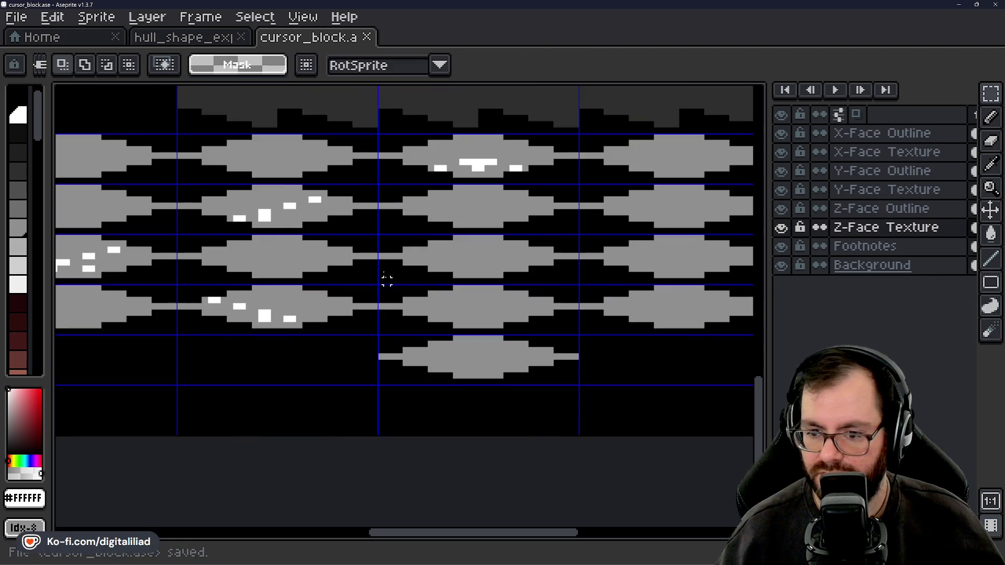
click(215, 37)
scroll(230, 196, right, 15)
scroll(230, 197, down, 5)
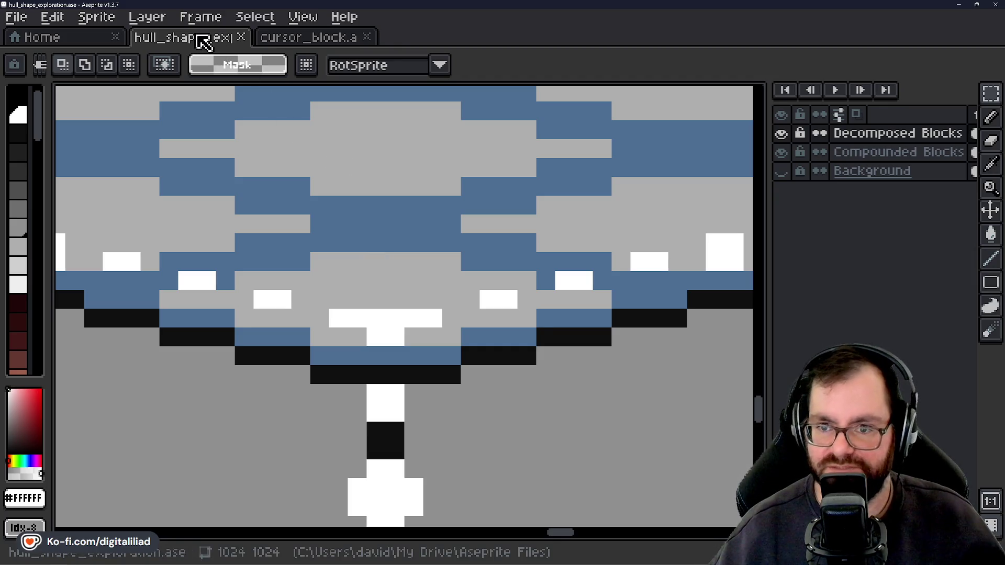
Compare the hull reference with the fifth-row face and switch to the Pencil
click(309, 39)
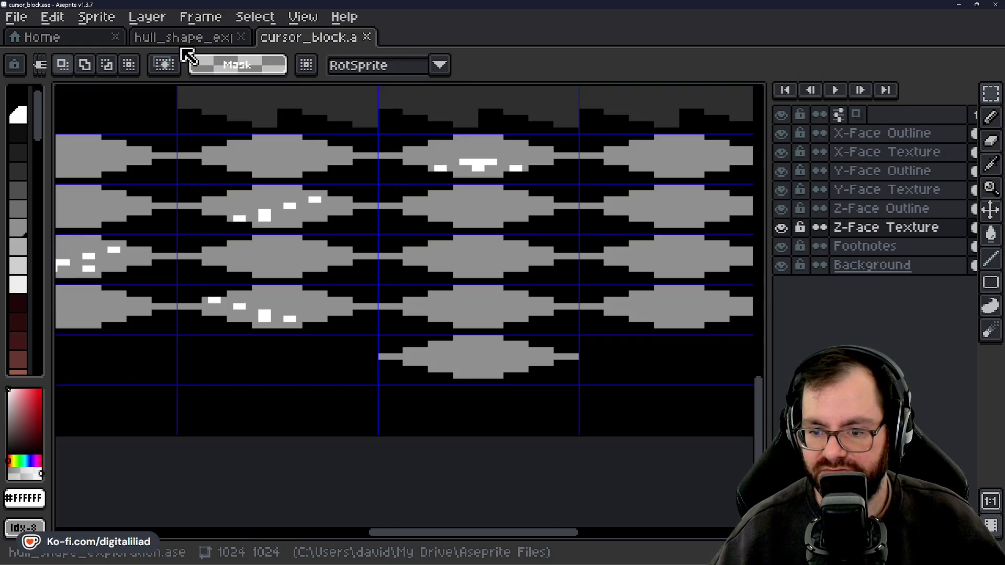
click(193, 41)
click(267, 37)
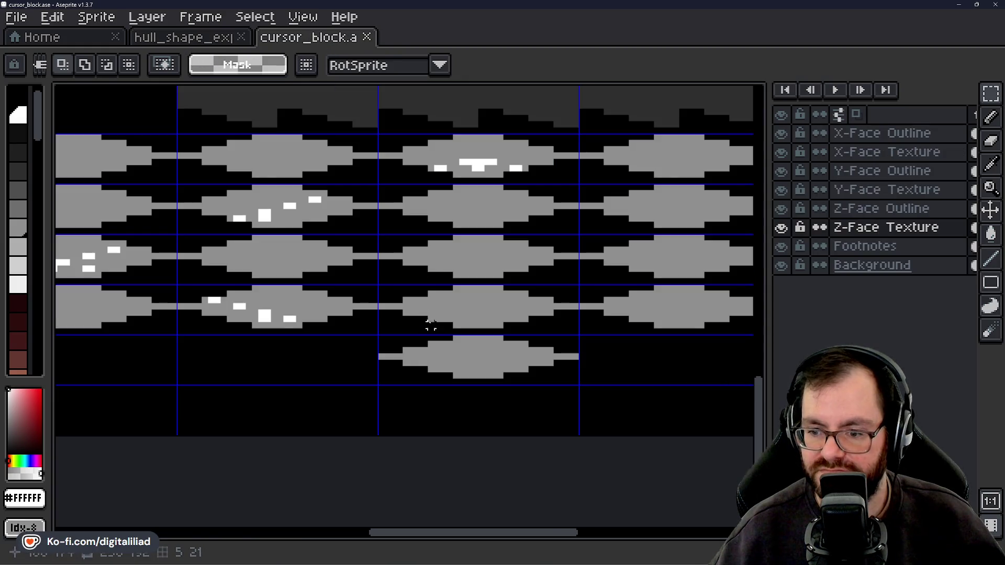
scroll(412, 360, up, 3)
key(b)
scroll(413, 342, down, 1)
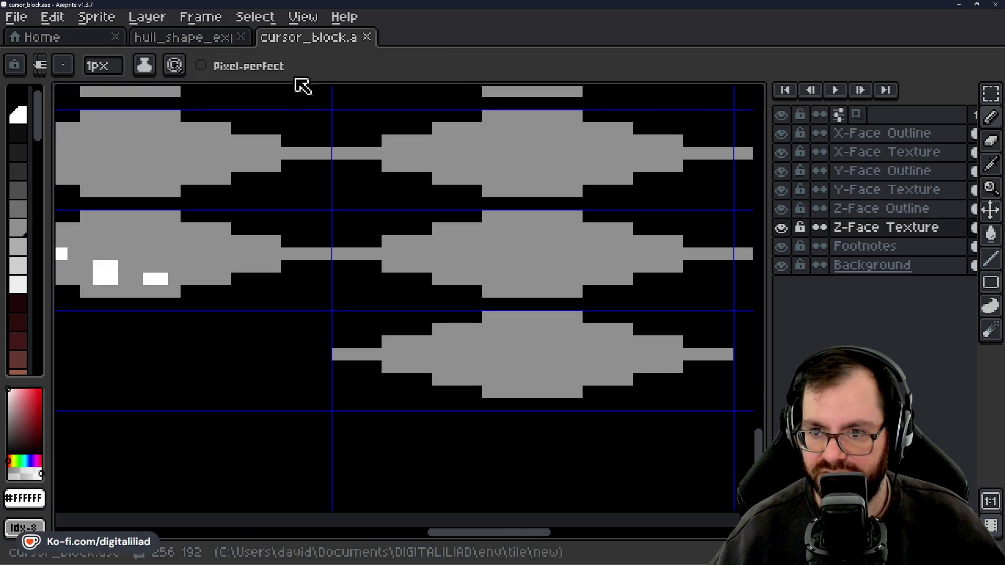
click(218, 42)
click(288, 46)
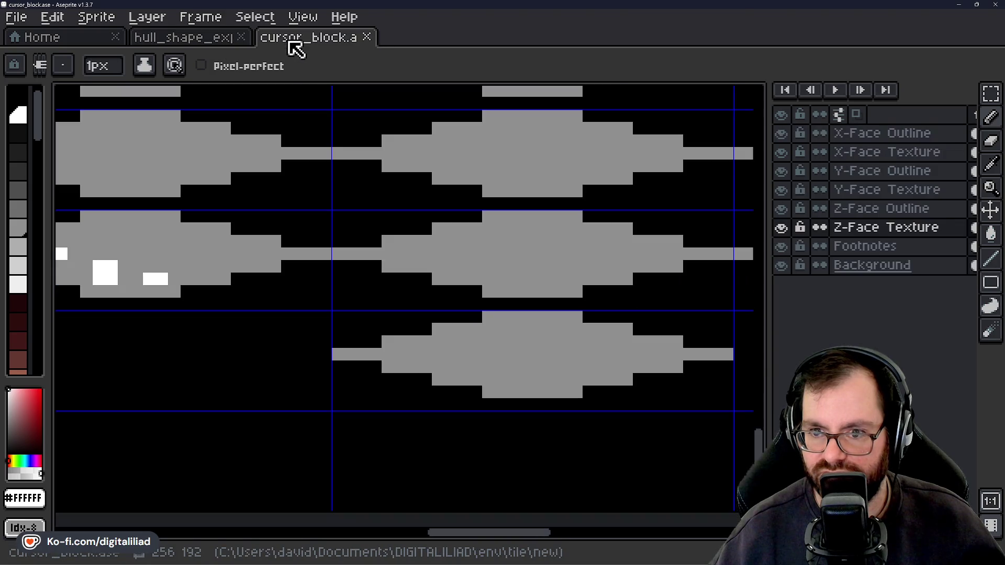
scroll(421, 376, up, 3)
Paint white speckles and a two-pixel white stroke on the new face, undoing one misplaced pixel
drag(377, 279, 396, 277)
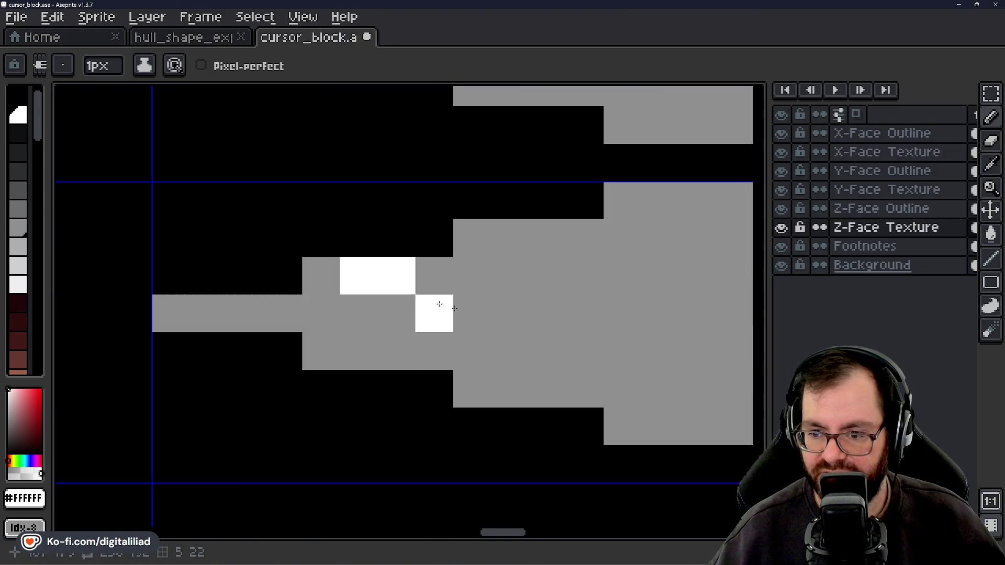
drag(499, 323, 374, 312)
click(385, 340)
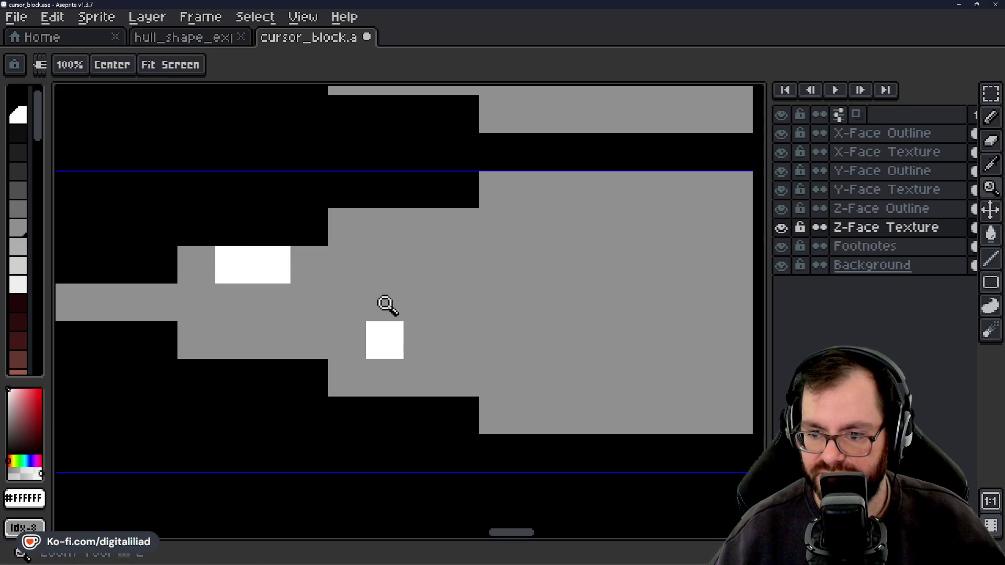
key(ctrl+z)
drag(382, 303, 425, 301)
scroll(424, 301, down, 3)
After checking the hull, extend the white bar one pixel to the right
key(ctrl+shift+Tab)
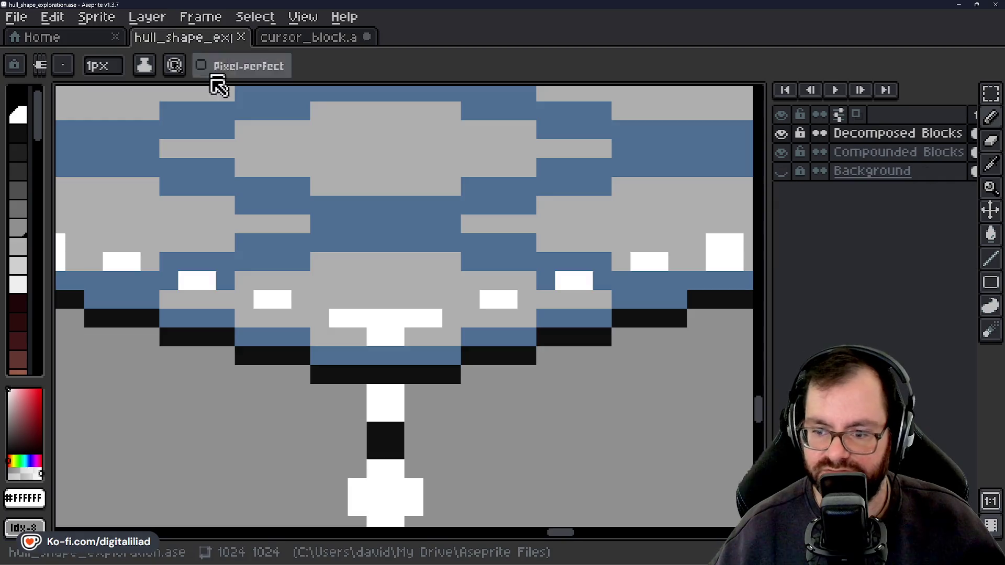
key(ctrl+Tab)
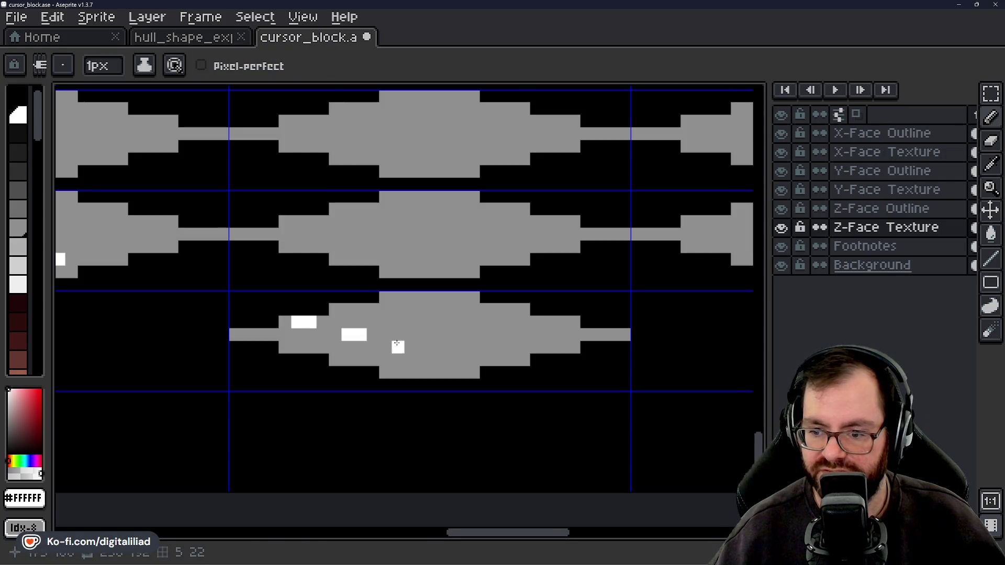
click(457, 347)
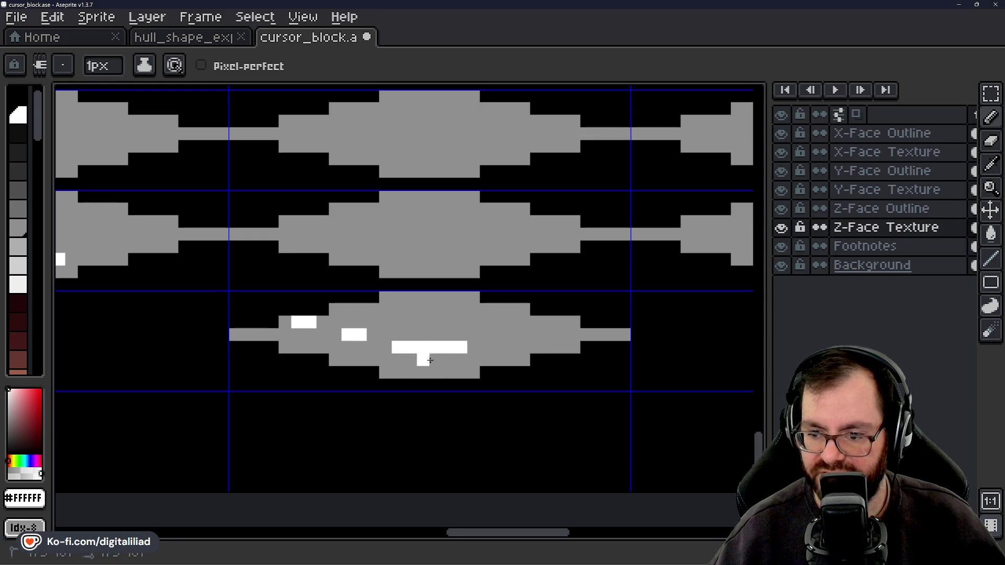
click(197, 39)
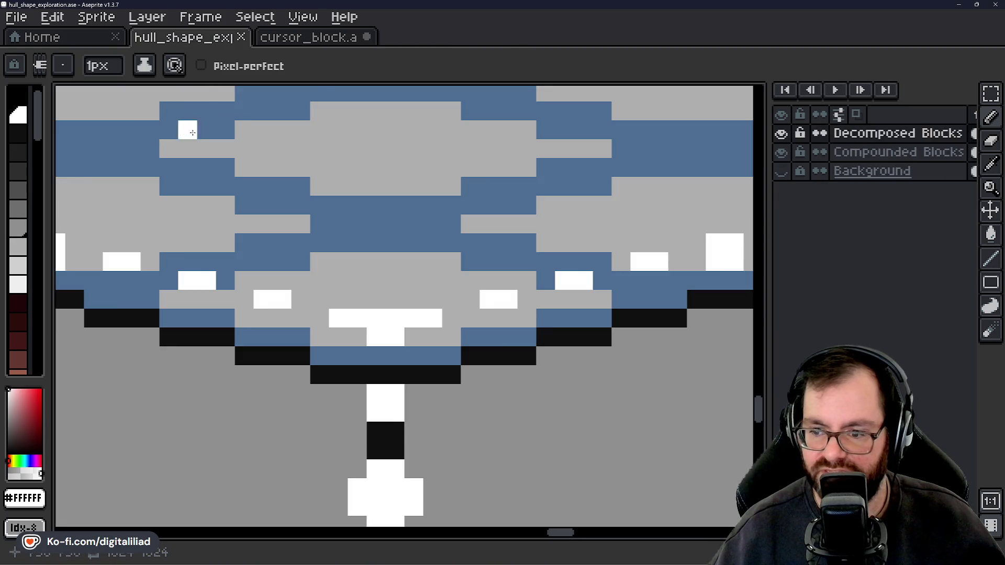
click(329, 39)
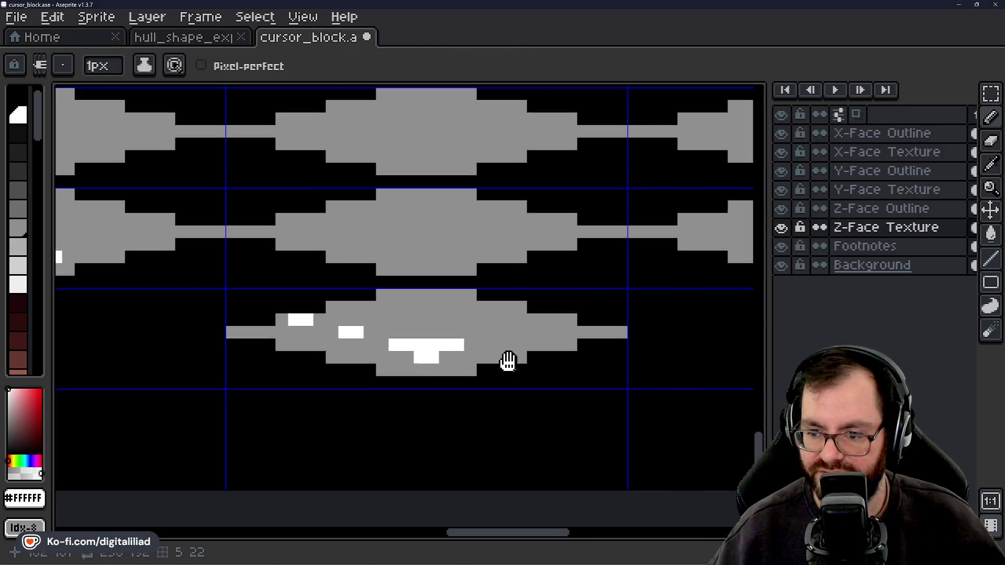
scroll(418, 311, up, 1)
Add mirrored two-pixel white blocks around the central T on the face
click(416, 311)
scroll(418, 311, up, 1)
click(445, 313)
click(554, 285)
scroll(485, 309, down, 2)
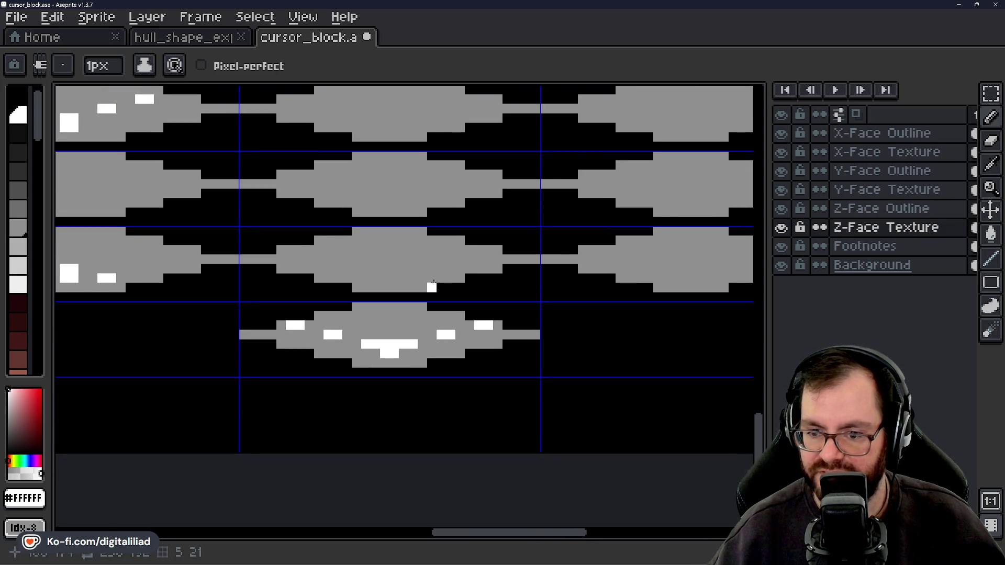
Save cursor_block and pan to the other box faces
key(ctrl+s)
scroll(422, 277, down, 1)
mouse_move(361, 231)
mouse_down()
mouse_move(433, 258)
mouse_move(387, 241)
mouse_move(368, 248)
mouse_up()
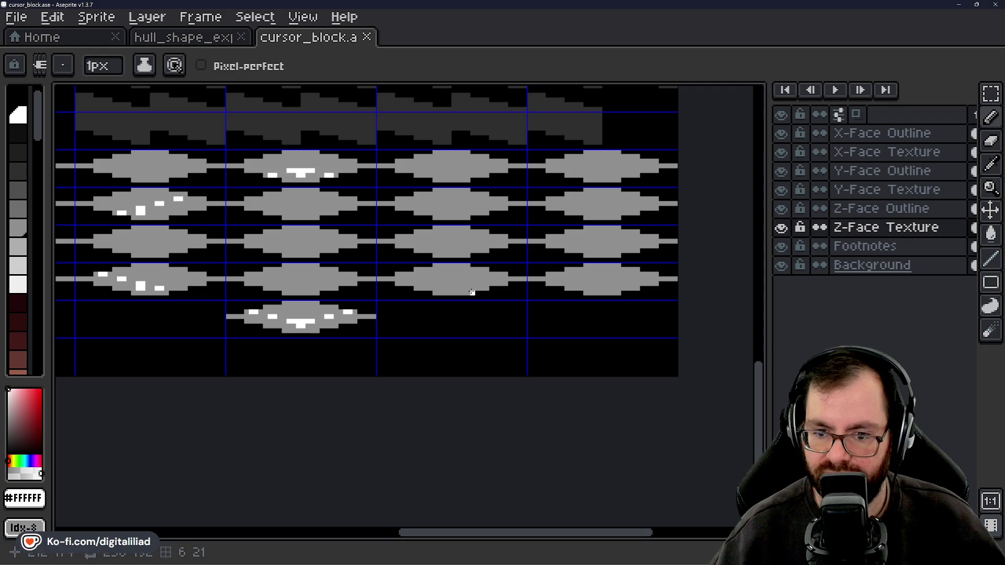
Paint white pixels on a grey face and build them into a 2x2 white block
scroll(454, 280, up, 6)
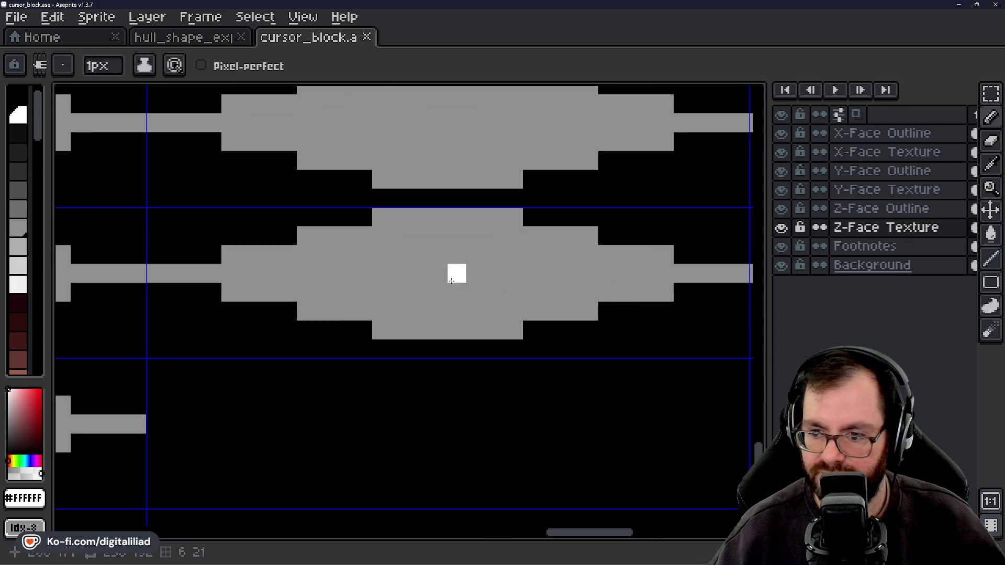
click(388, 321)
click(404, 322)
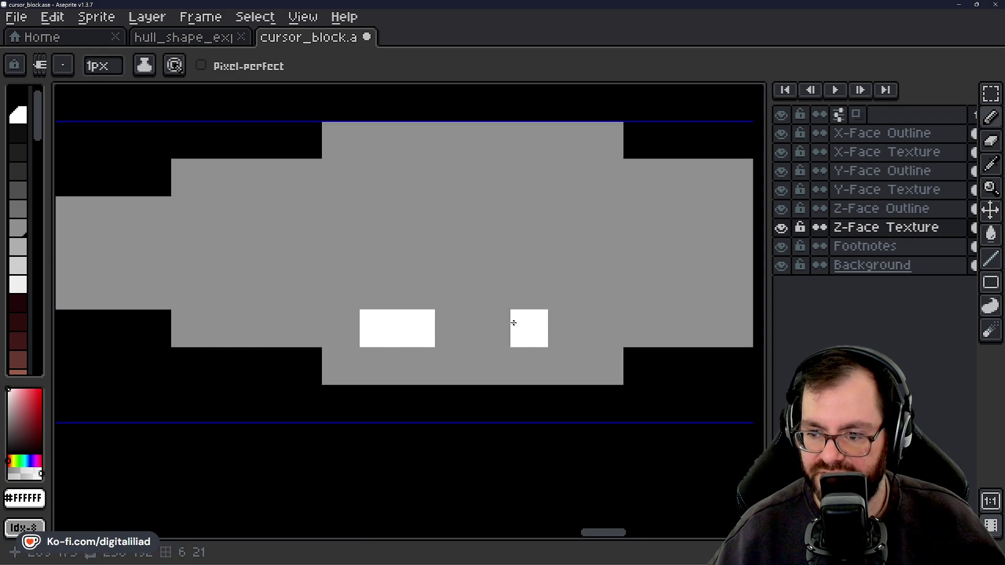
click(557, 325)
click(558, 291)
click(529, 291)
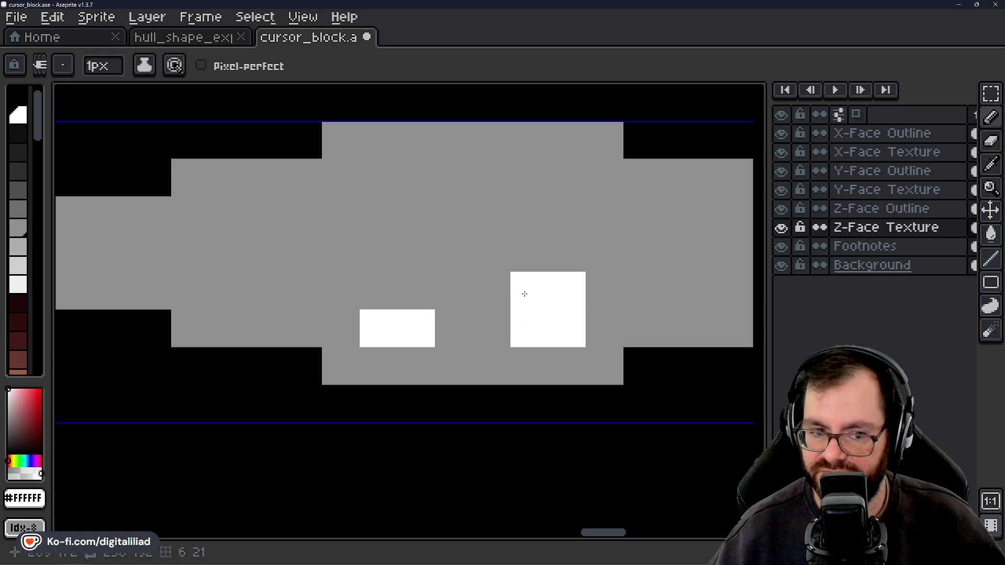
drag(530, 291, 291, 288)
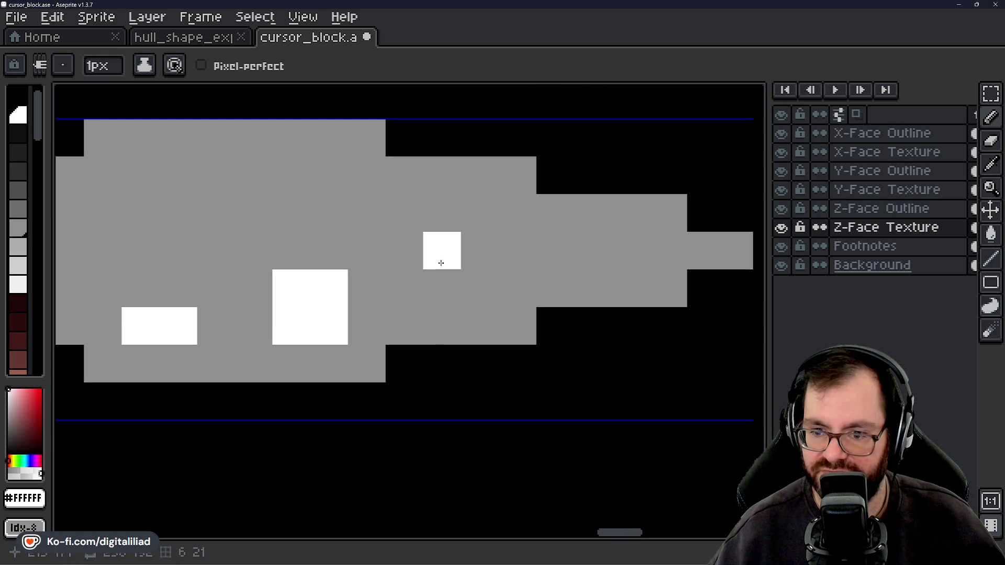
Add a two-pixel white speckle, then pan back to the fifth-row face
click(441, 288)
click(466, 282)
scroll(378, 242, down, 2)
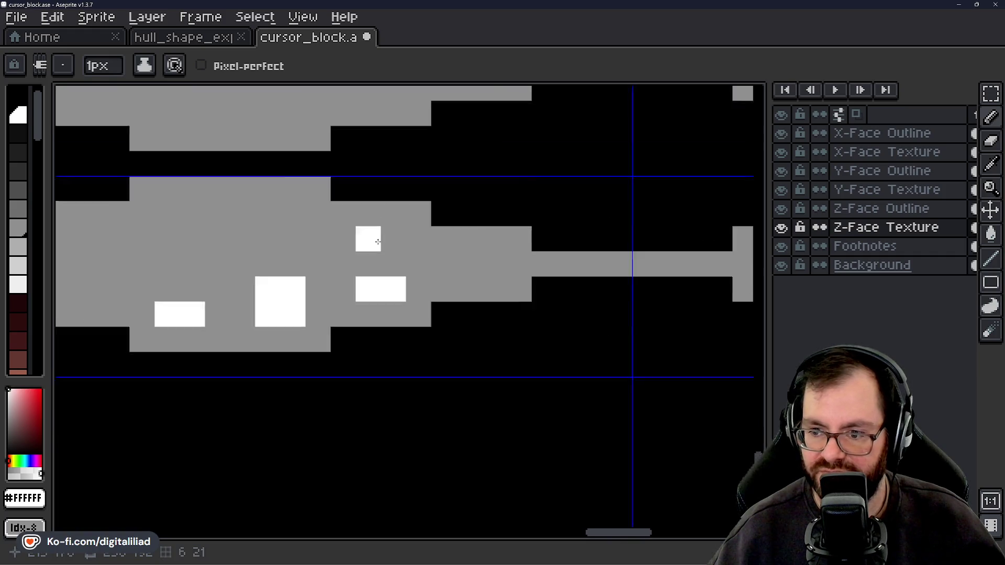
scroll(378, 241, down, 3)
scroll(456, 314, up, 2)
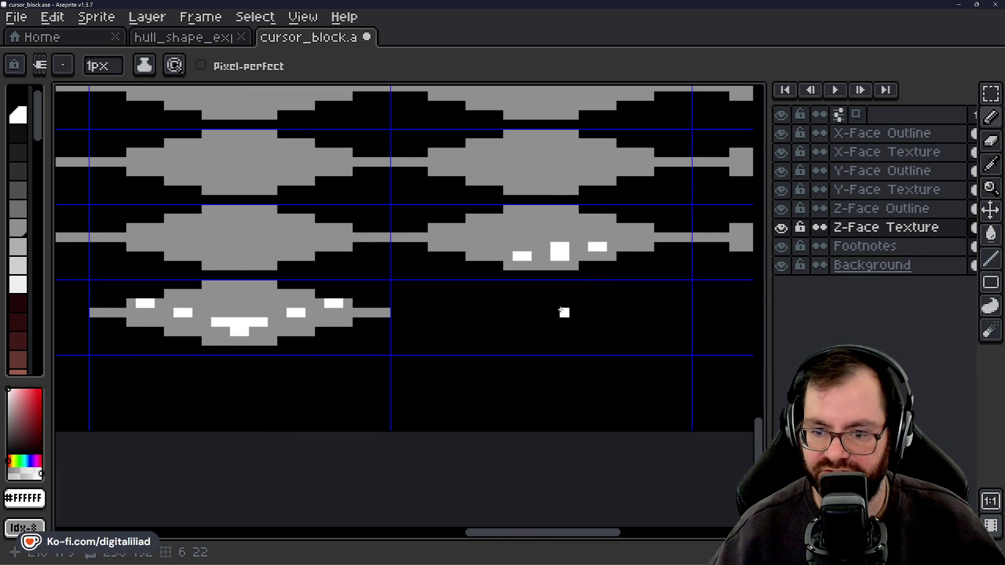
drag(562, 312, 719, 320)
drag(393, 265, 476, 274)
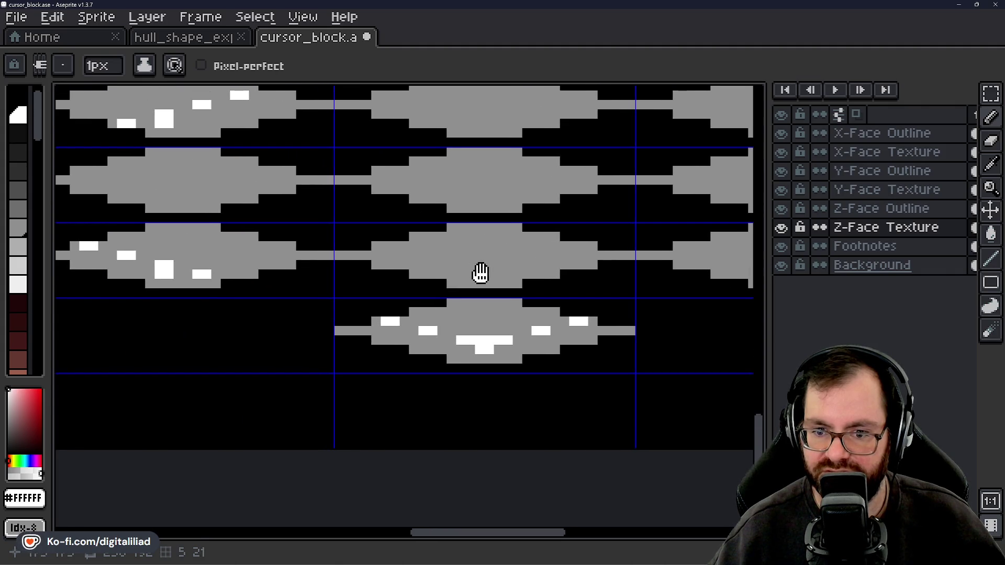
drag(476, 269, 106, 272)
scroll(493, 254, up, 3)
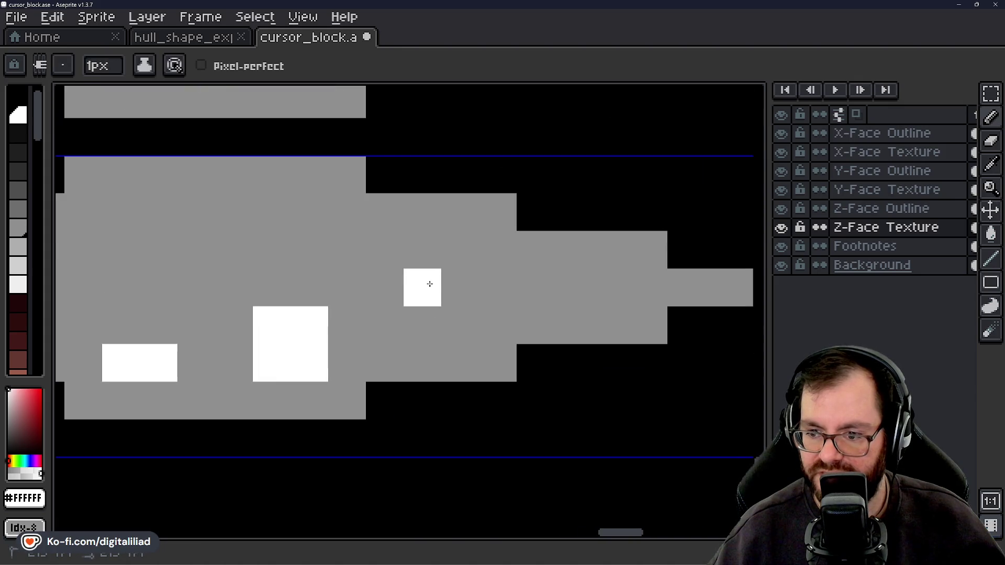
Add small white speckles to the top face and save the sprite sheet
drag(431, 285, 445, 281)
click(597, 253)
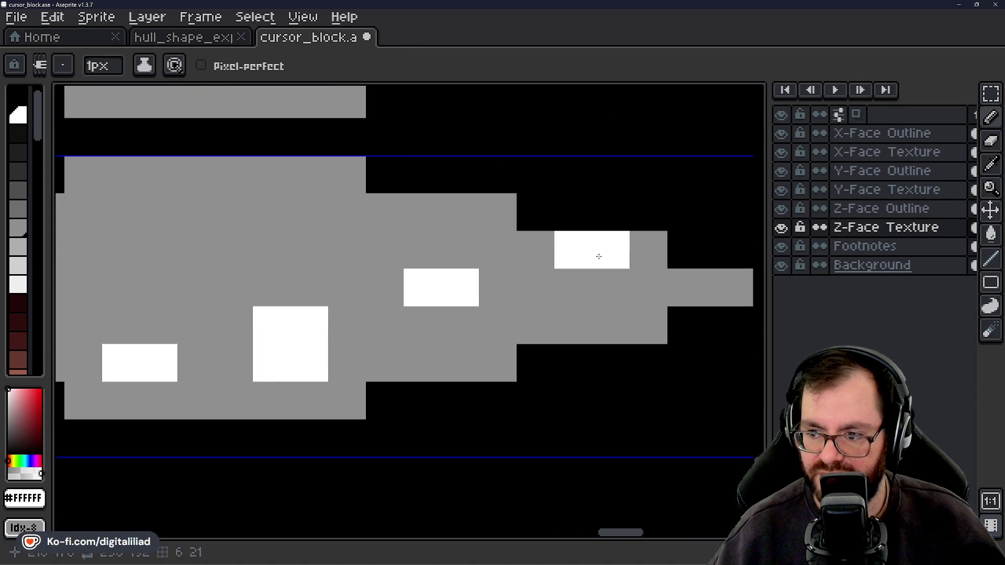
scroll(596, 253, down, 4)
key(v)
key(b)
key(ctrl+s)
scroll(462, 255, down, 1)
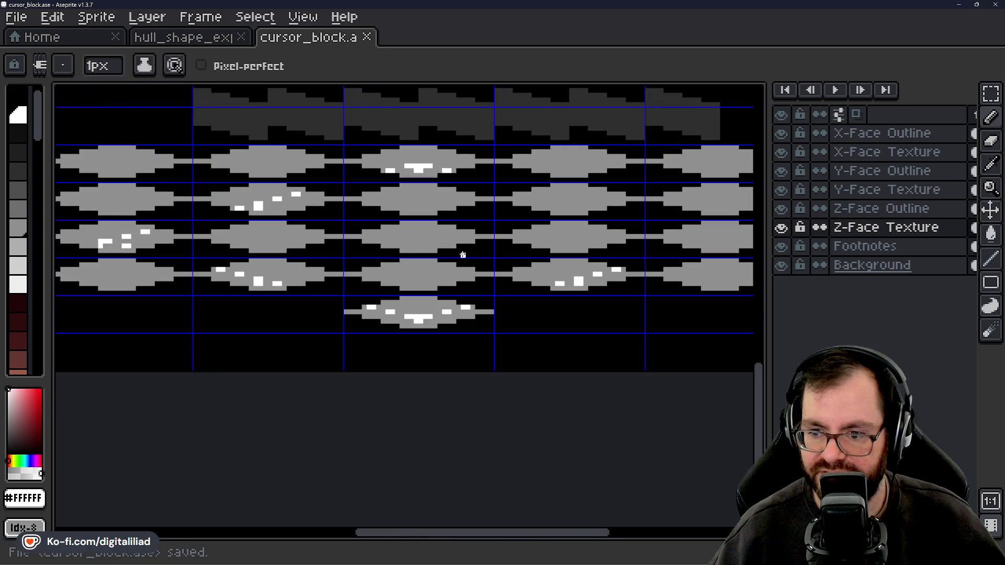
mouse_move(496, 217)
mouse_down()
mouse_move(507, 253)
mouse_move(532, 253)
mouse_move(309, 258)
mouse_up()
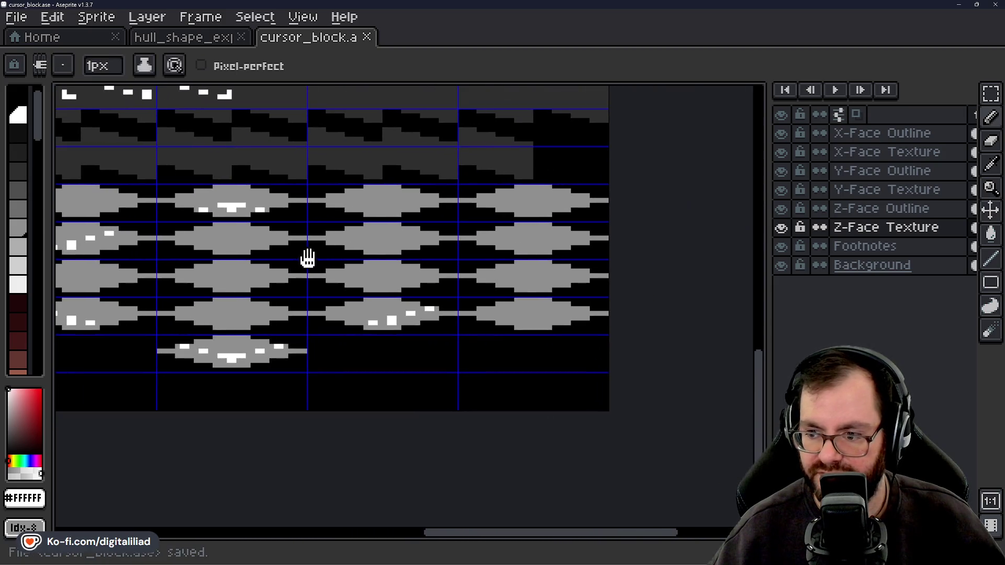
scroll(531, 287, up, 4)
scroll(502, 282, down, 5)
scroll(468, 276, up, 1)
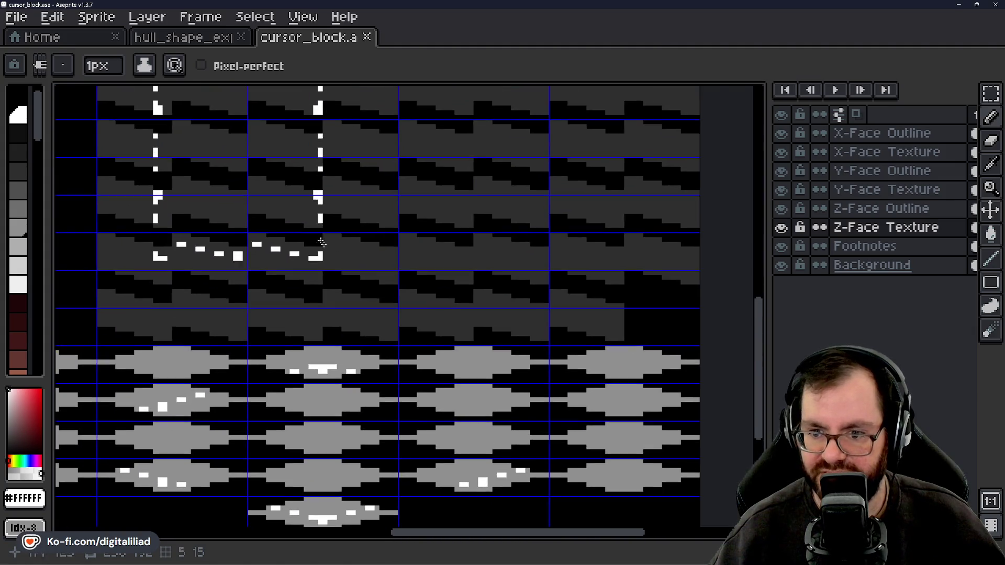
mouse_move(468, 276)
mouse_down()
mouse_move(438, 352)
mouse_move(449, 331)
mouse_up()
scroll(451, 340, up, 1)
scroll(460, 366, down, 2)
mouse_move(510, 434)
mouse_down()
mouse_move(449, 254)
mouse_move(482, 375)
mouse_move(418, 310)
mouse_move(520, 307)
mouse_move(552, 323)
mouse_move(570, 319)
mouse_move(522, 323)
mouse_move(574, 314)
mouse_move(430, 310)
mouse_up()
scroll(380, 309, up, 1)
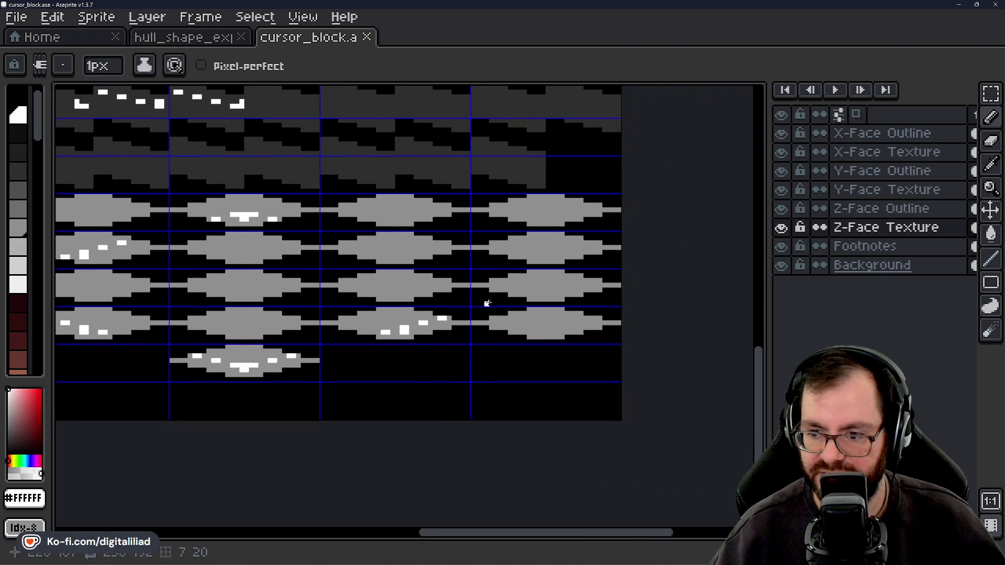
scroll(487, 303, up, 3)
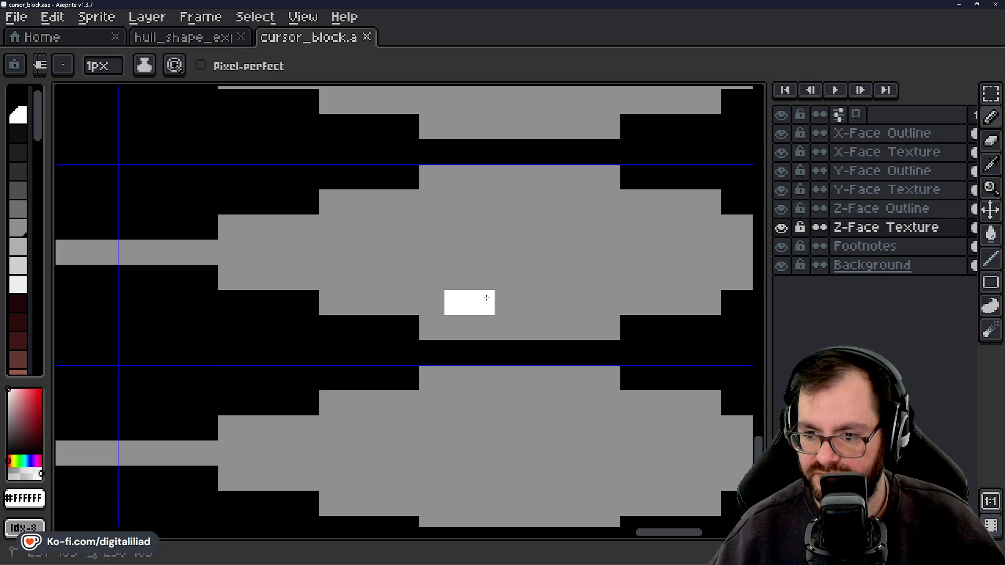
Paint white speckles on the grey Z-Face Texture tiles, extending one beside an existing speckle
click(486, 298)
scroll(486, 298, down, 3)
scroll(397, 294, up, 1)
mouse_move(397, 294)
mouse_down()
mouse_move(479, 289)
mouse_move(367, 291)
mouse_up()
scroll(471, 294, up, 4)
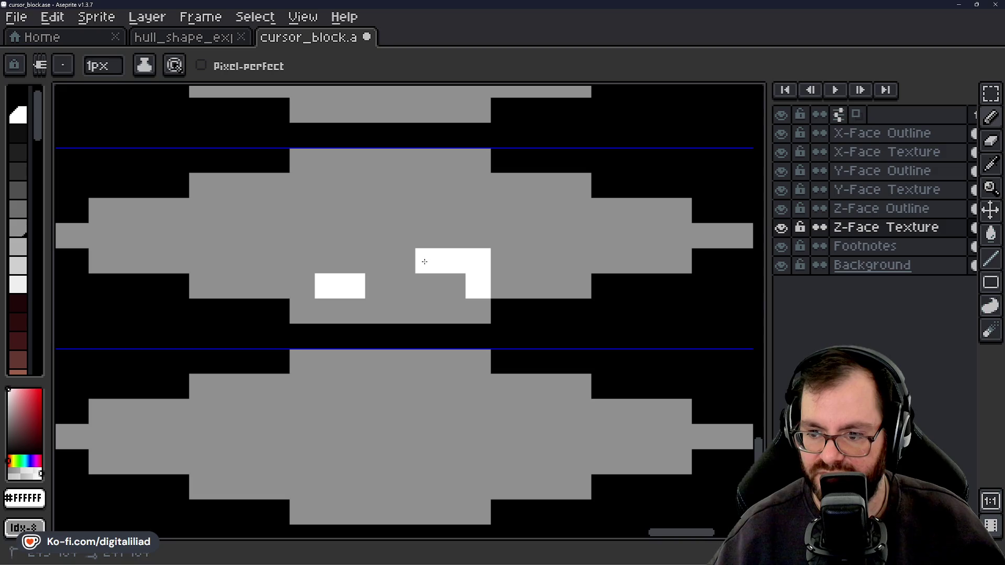
scroll(491, 226, down, 5)
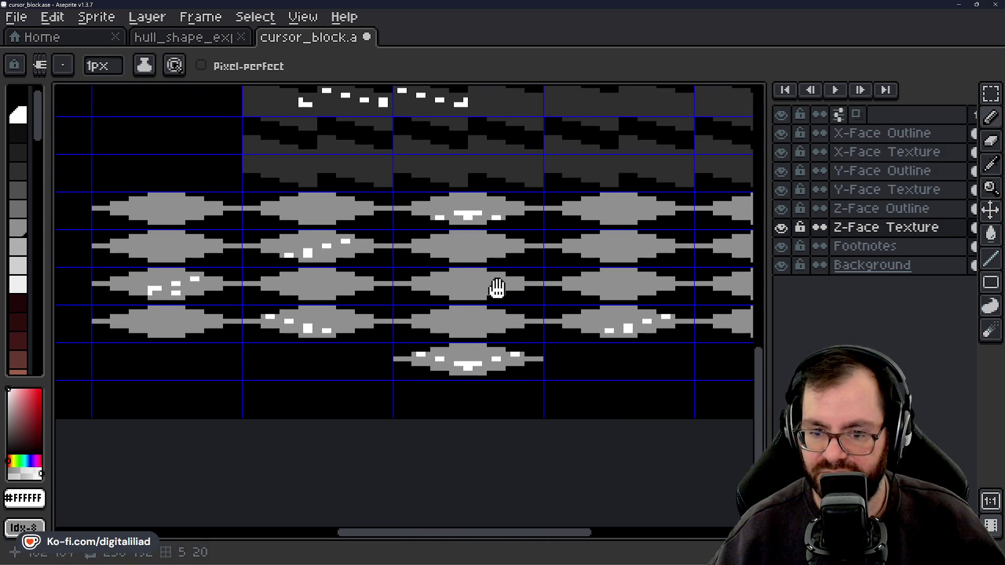
drag(497, 288, 231, 284)
scroll(471, 288, up, 4)
click(486, 289)
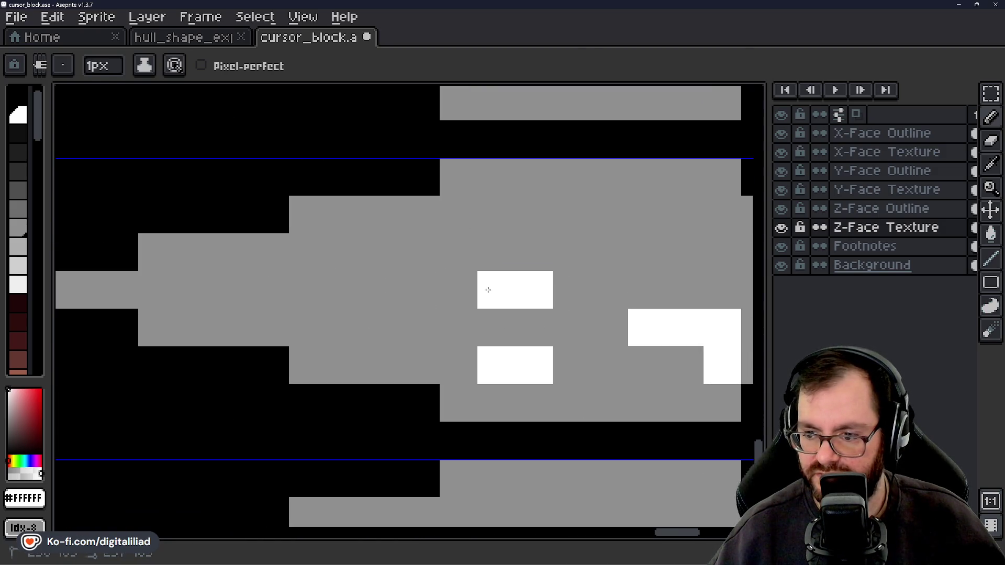
click(345, 252)
Add more white speckle pixels beside the old block and further left on the tiles
scroll(400, 292, down, 4)
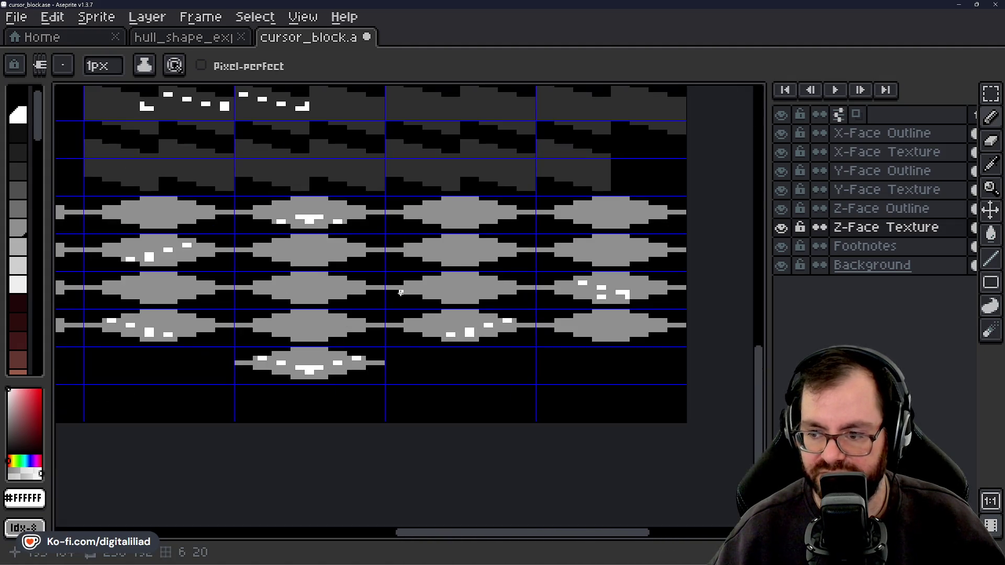
drag(400, 292, 560, 292)
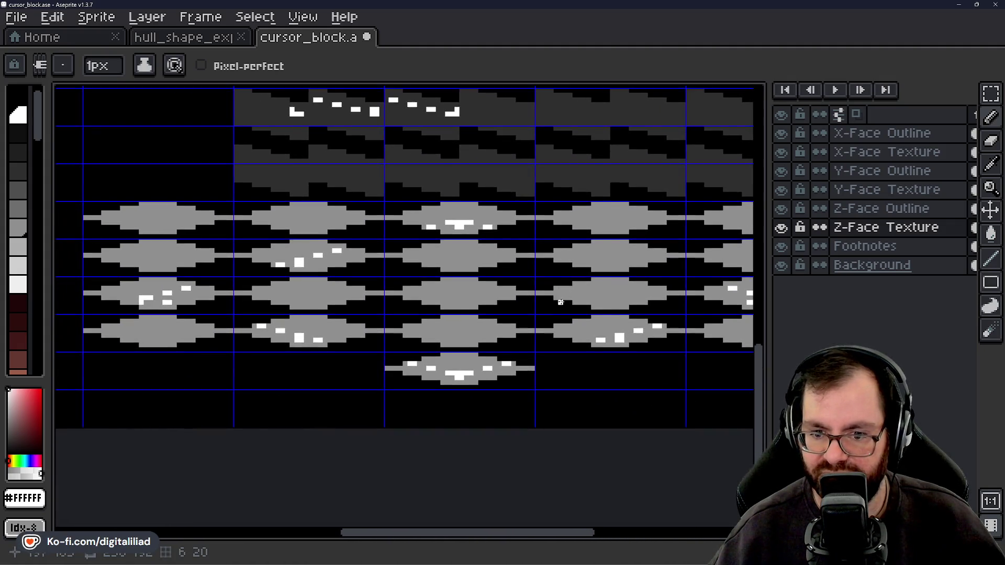
scroll(560, 291, down, 1)
mouse_move(505, 308)
mouse_down()
mouse_move(456, 306)
mouse_move(499, 310)
mouse_up()
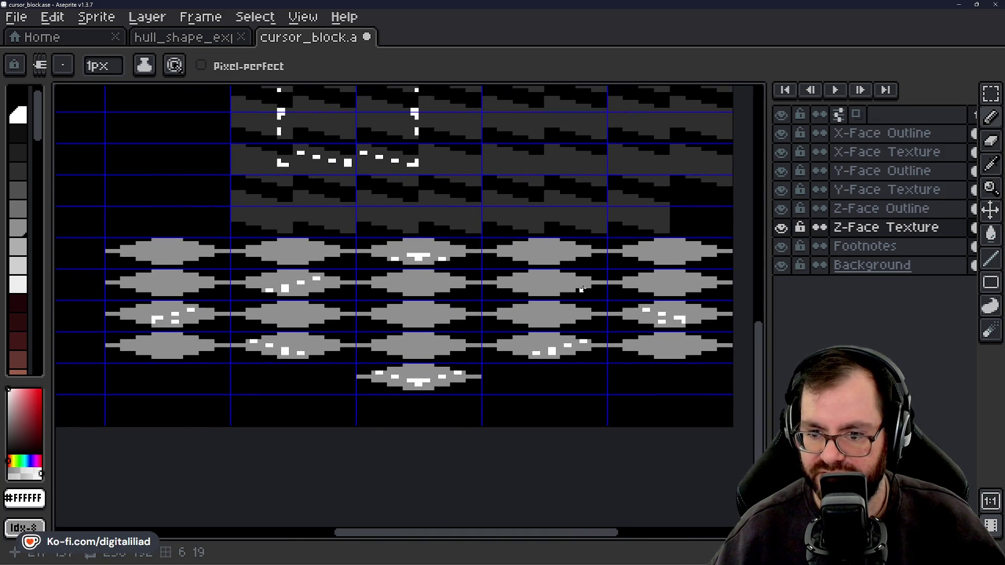
scroll(581, 290, up, 2)
scroll(568, 292, up, 3)
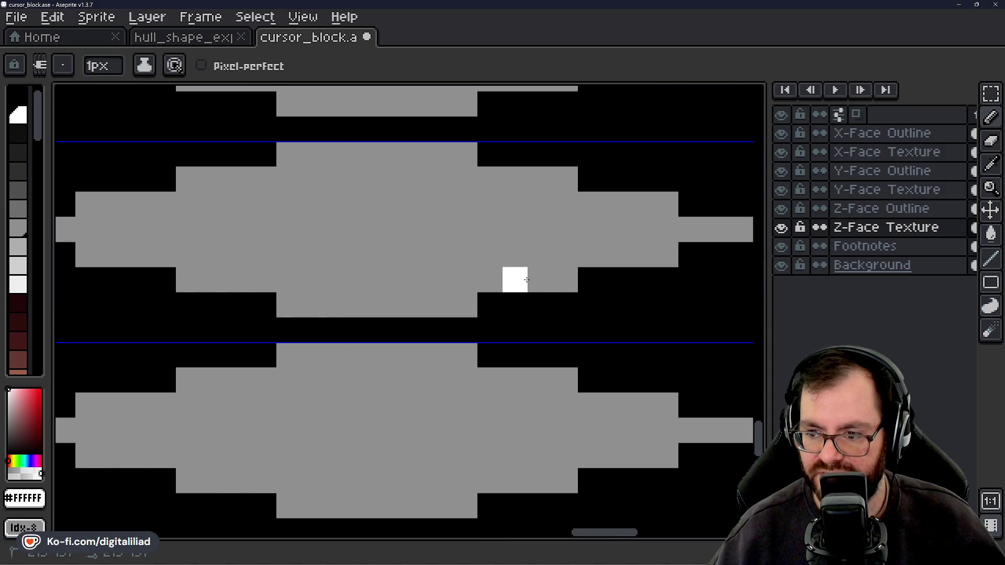
click(539, 280)
drag(438, 253, 412, 254)
Fill the L-shaped white speckle out into a square
scroll(514, 306, down, 3)
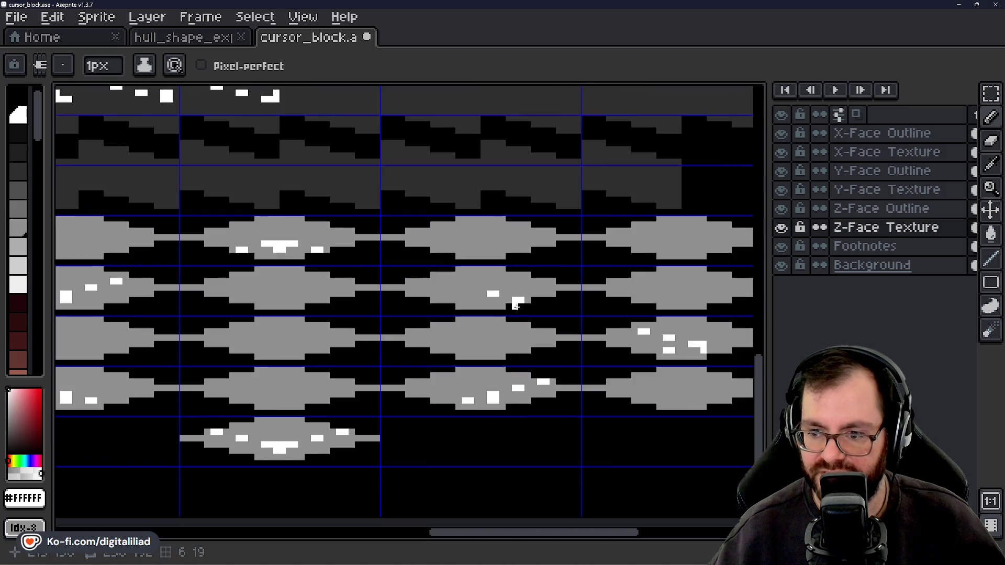
scroll(510, 293, up, 3)
click(432, 289)
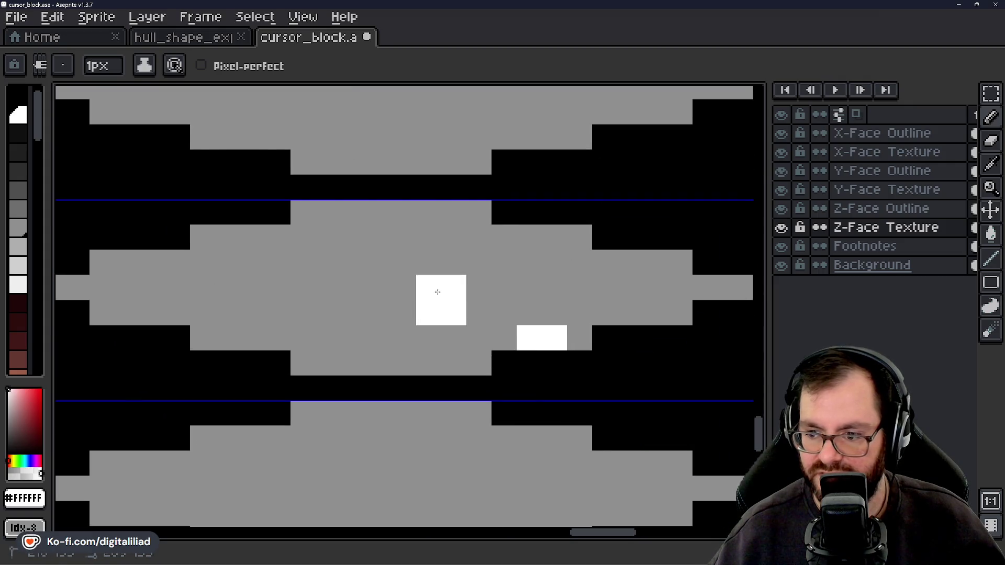
scroll(438, 289, down, 3)
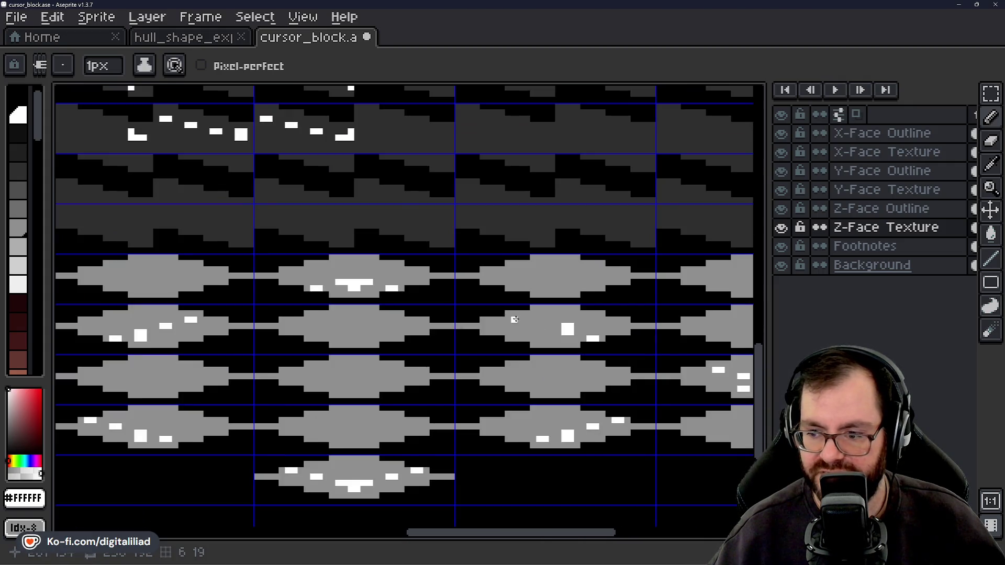
scroll(514, 319, up, 3)
Undo the last speckle edits and paint a 2x2 white speckle on the face instead
key(ctrl+z)
key(ctrl+z)
mouse_move(511, 325)
mouse_down()
mouse_move(497, 309)
mouse_move(518, 316)
mouse_up()
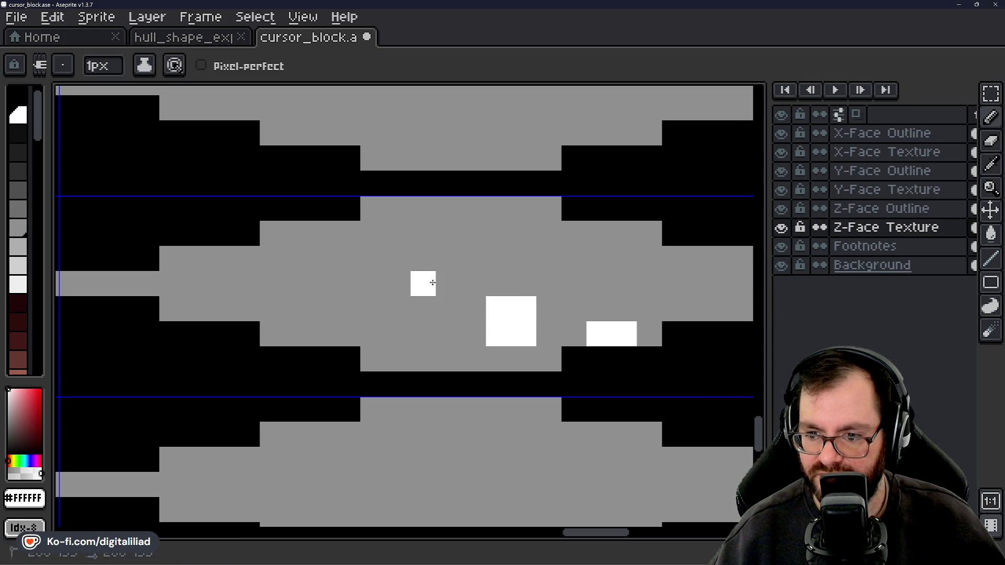
scroll(407, 278, down, 3)
scroll(559, 352, up, 2)
mouse_move(635, 354)
mouse_down()
mouse_move(654, 339)
mouse_move(651, 325)
mouse_up()
scroll(473, 302, up, 2)
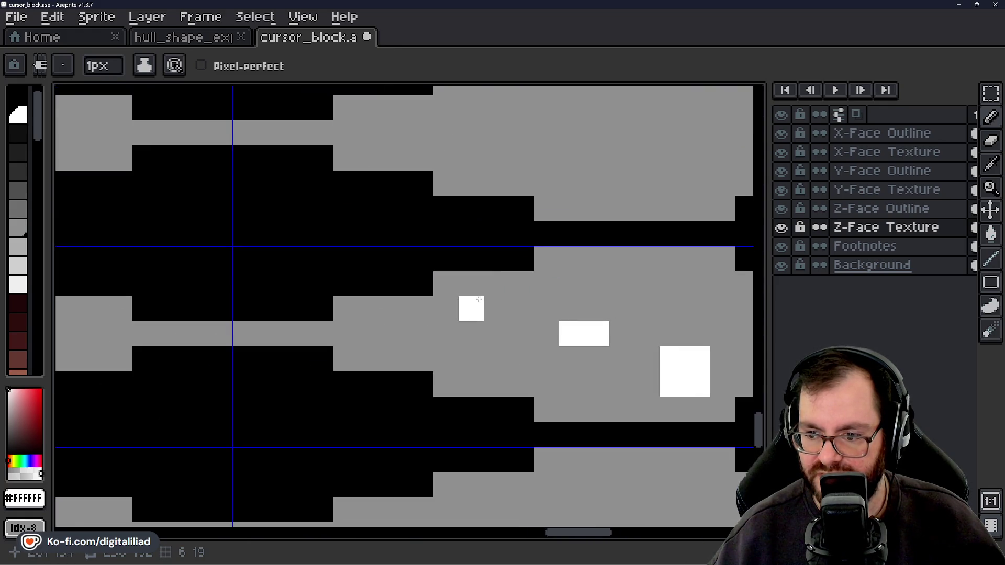
scroll(496, 307, down, 4)
mouse_move(451, 340)
mouse_down()
mouse_move(484, 348)
mouse_move(532, 329)
mouse_move(432, 312)
mouse_up()
scroll(533, 328, down, 1)
Save cursor_block.ase and bring up the hull_shape_exploration reference
key(v)
key(b)
key(ctrl+s)
scroll(442, 328, down, 3)
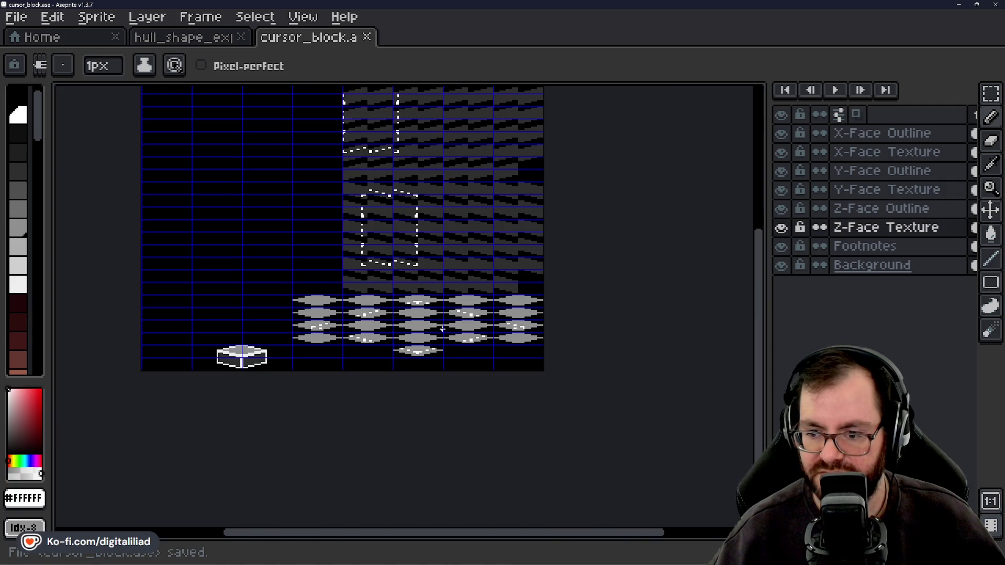
scroll(443, 325, up, 1)
scroll(451, 331, down, 1)
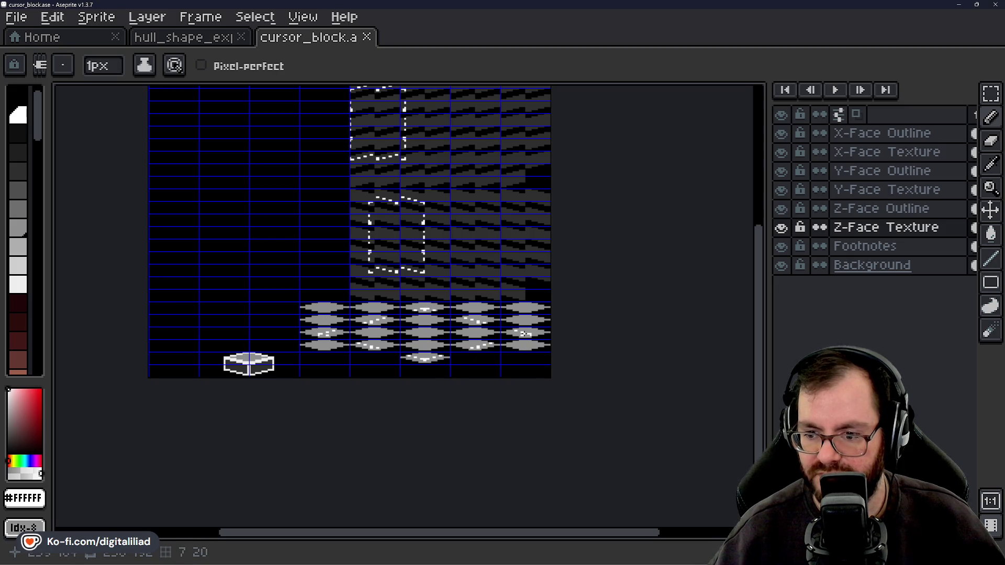
click(209, 38)
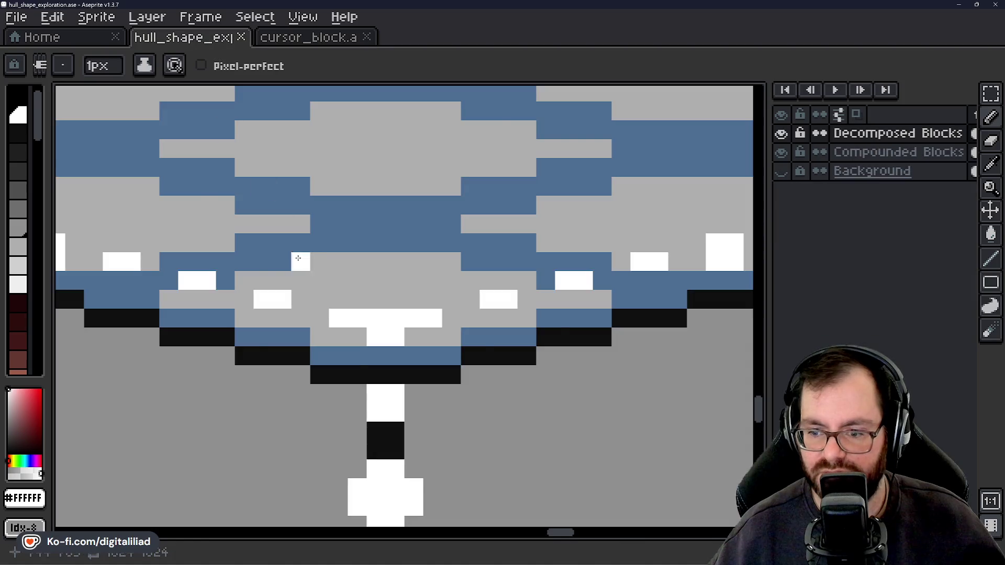
scroll(360, 331, down, 2)
scroll(430, 457, down, 5)
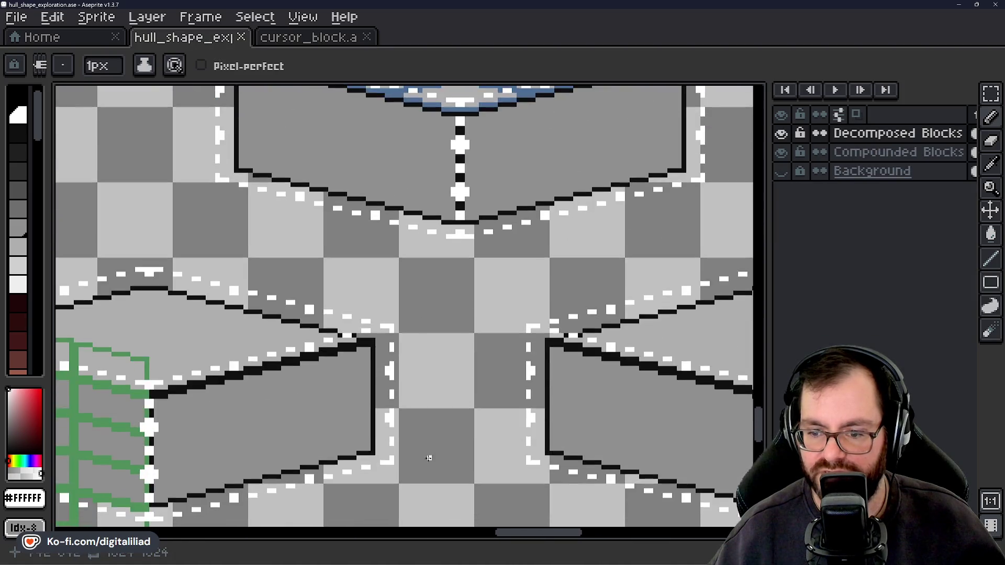
scroll(317, 334, down, 2)
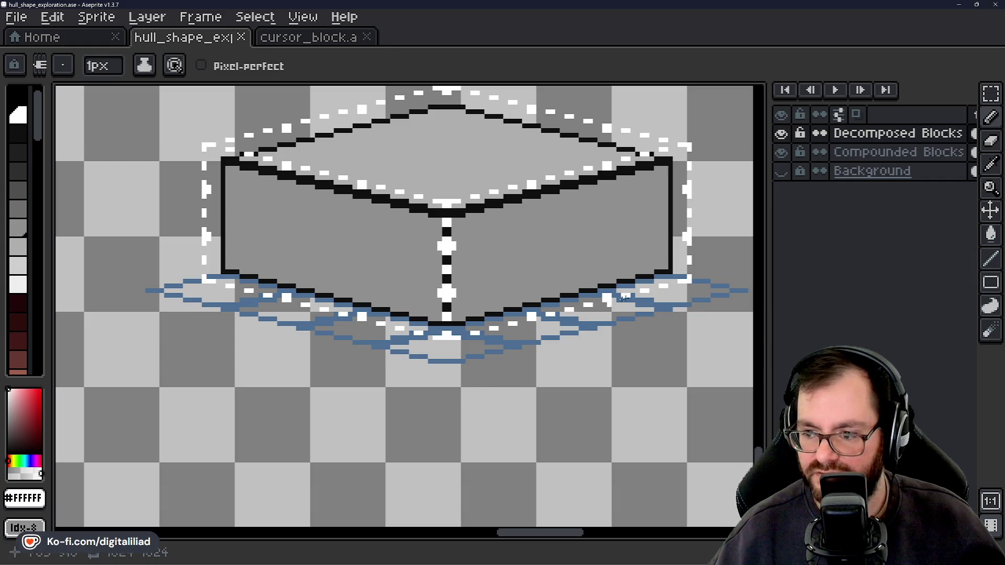
scroll(622, 297, down, 5)
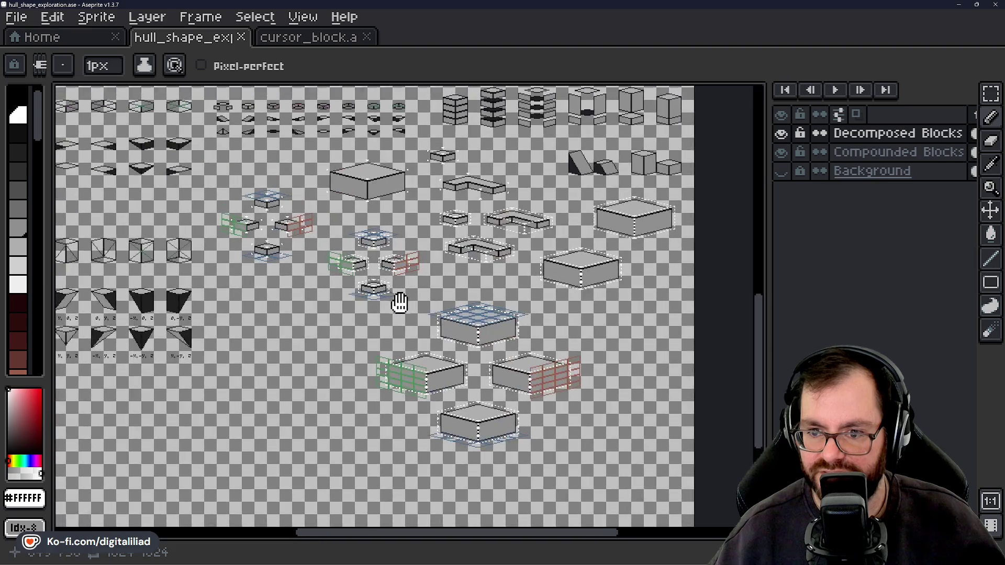
scroll(394, 242, up, 3)
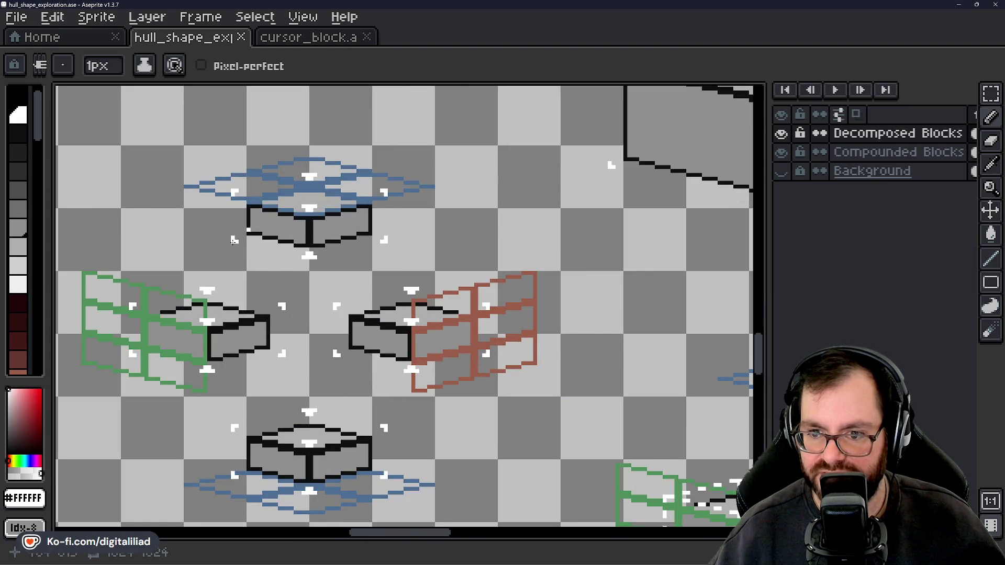
mouse_move(237, 387)
mouse_down()
mouse_move(334, 316)
mouse_move(340, 356)
mouse_up()
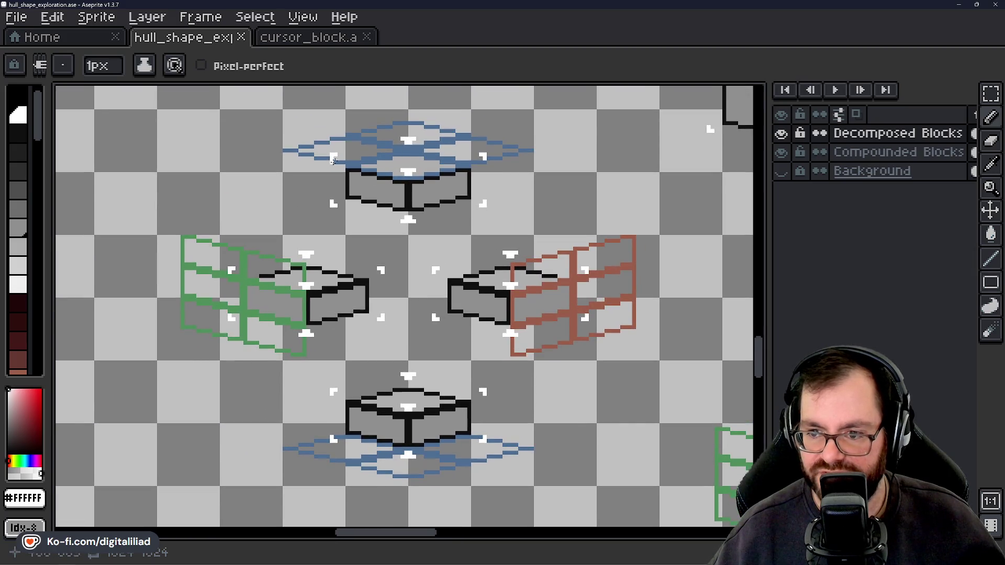
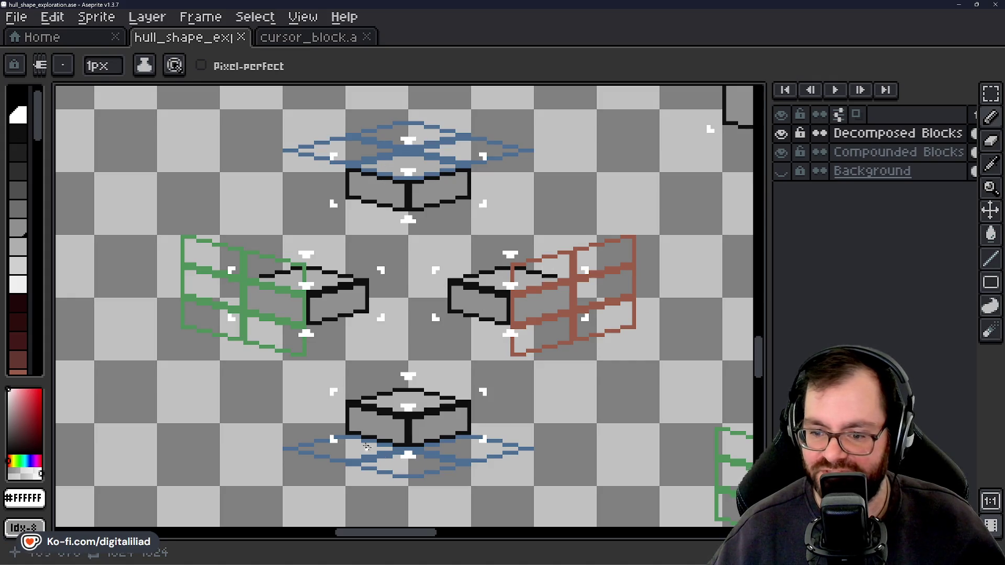
Look over the four block outlines in hull_shape_exploration, then switch to the cursor_block.ase sprite sheet
scroll(470, 273, down, 3)
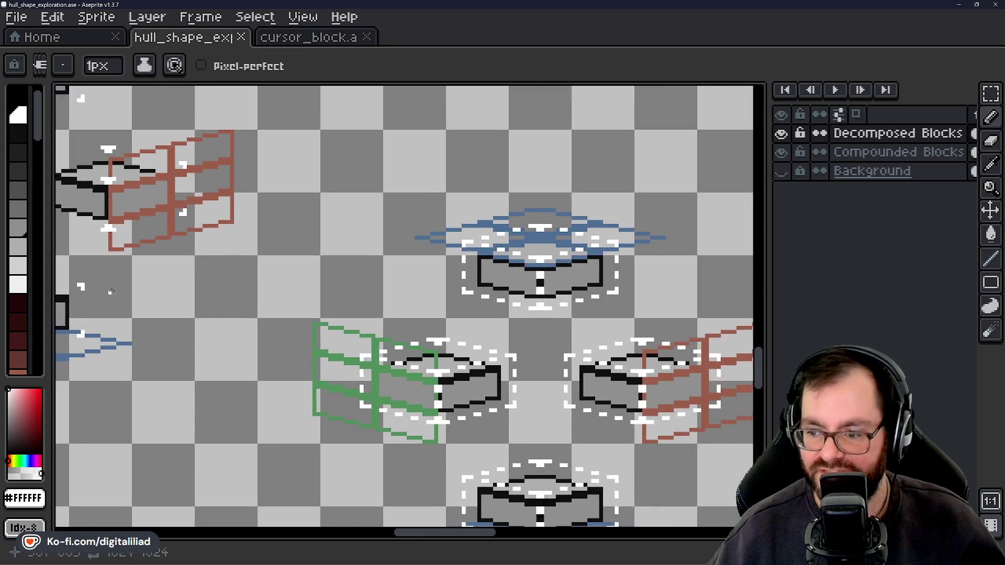
scroll(346, 274, up, 5)
scroll(346, 275, down, 1)
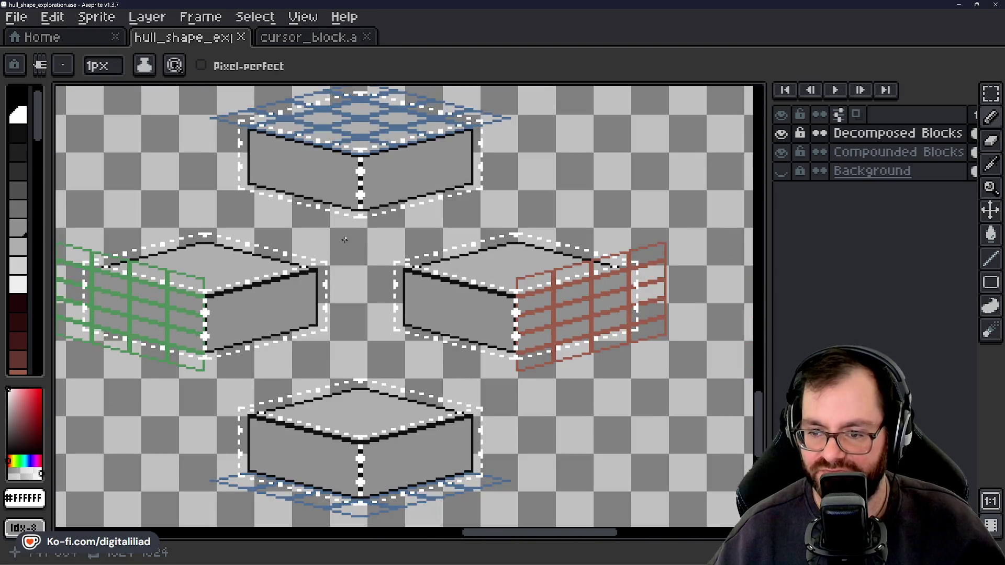
scroll(380, 292, down, 2)
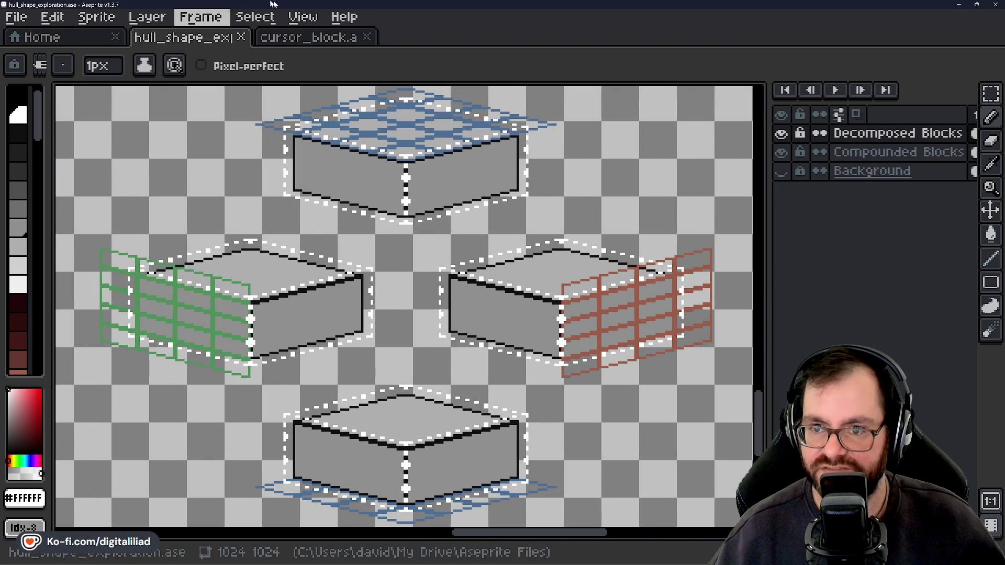
click(319, 46)
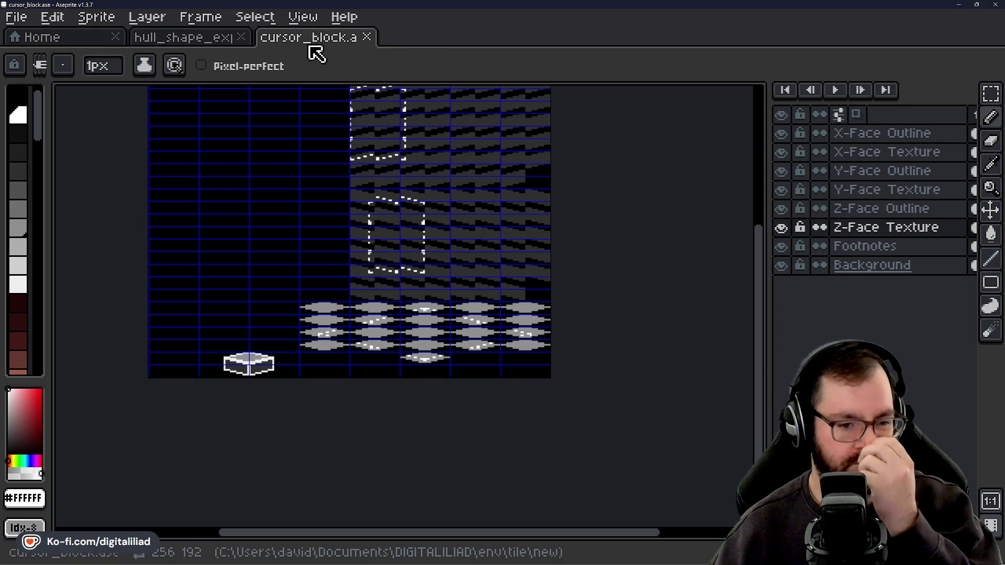
scroll(438, 362, up, 2)
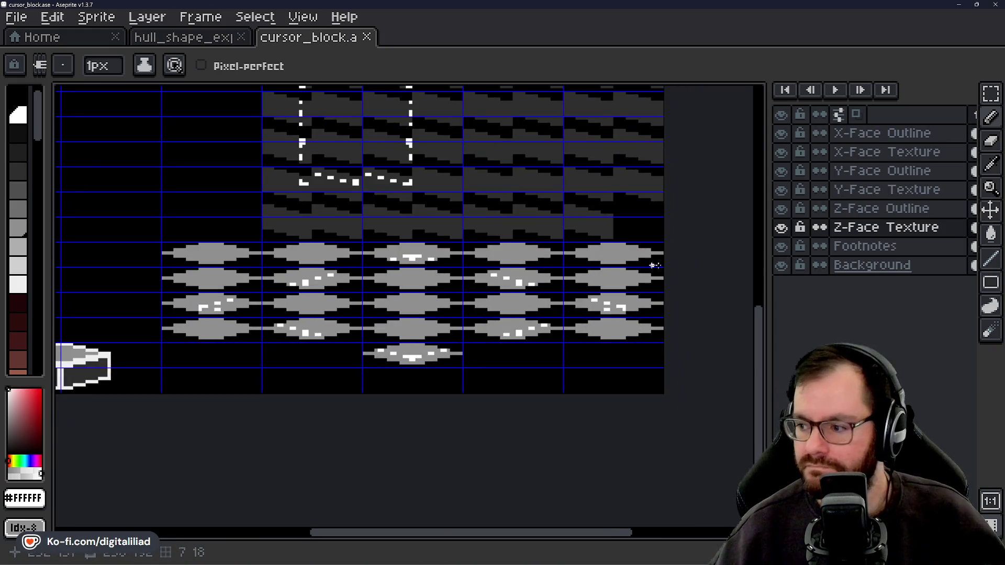
click(837, 230)
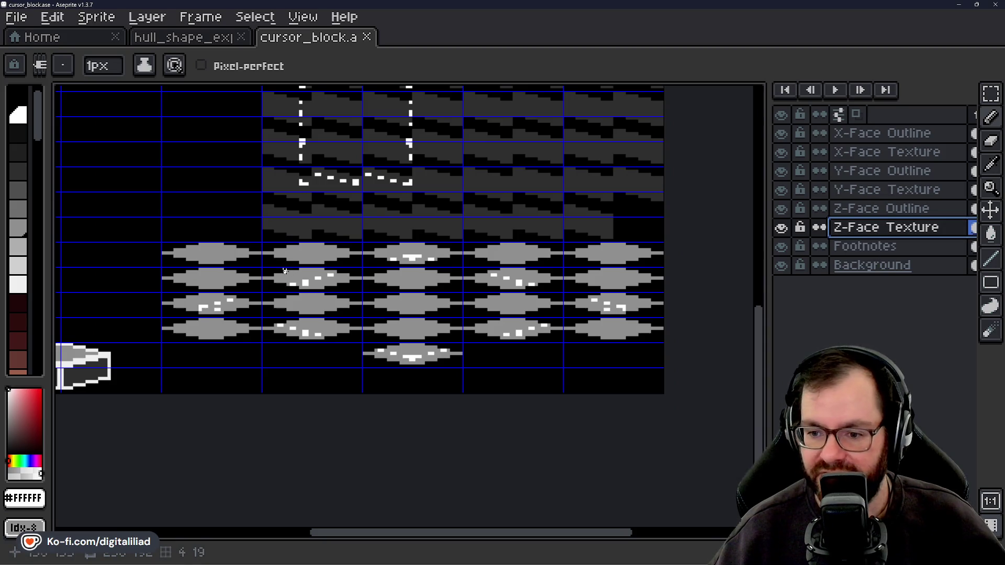
click(991, 94)
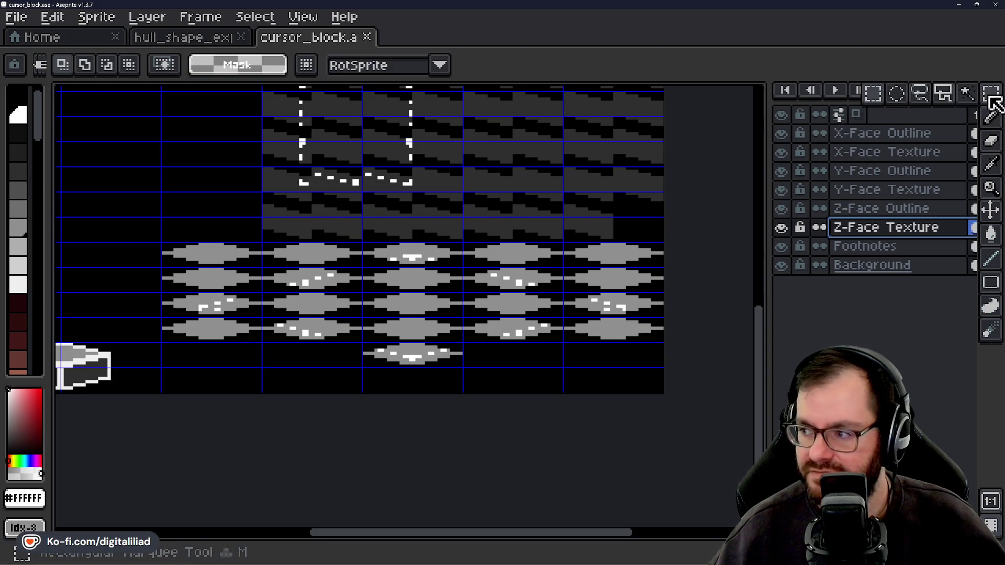
mouse_move(246, 313)
mouse_down()
mouse_move(196, 293)
mouse_move(612, 306)
mouse_up()
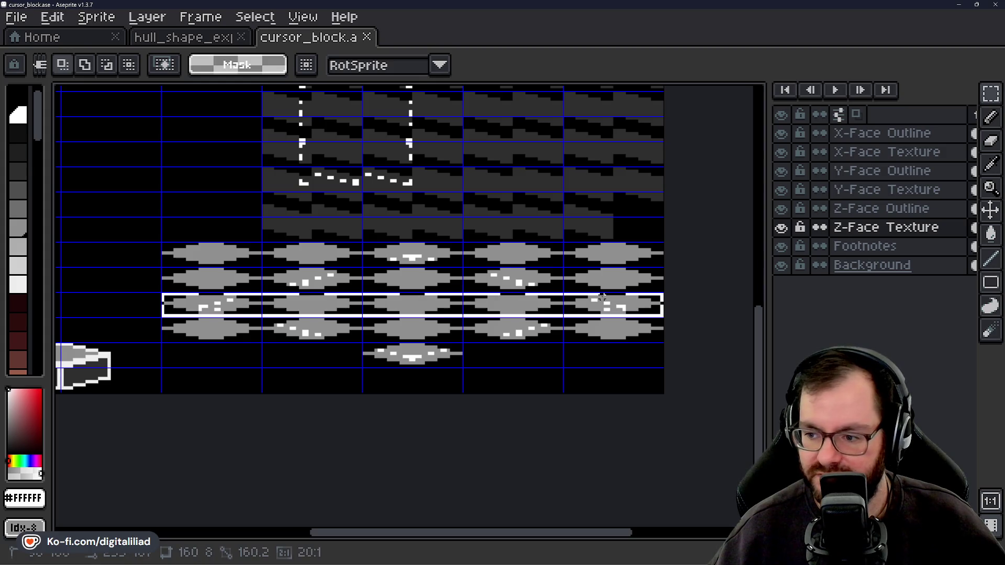
shift+click(404, 333)
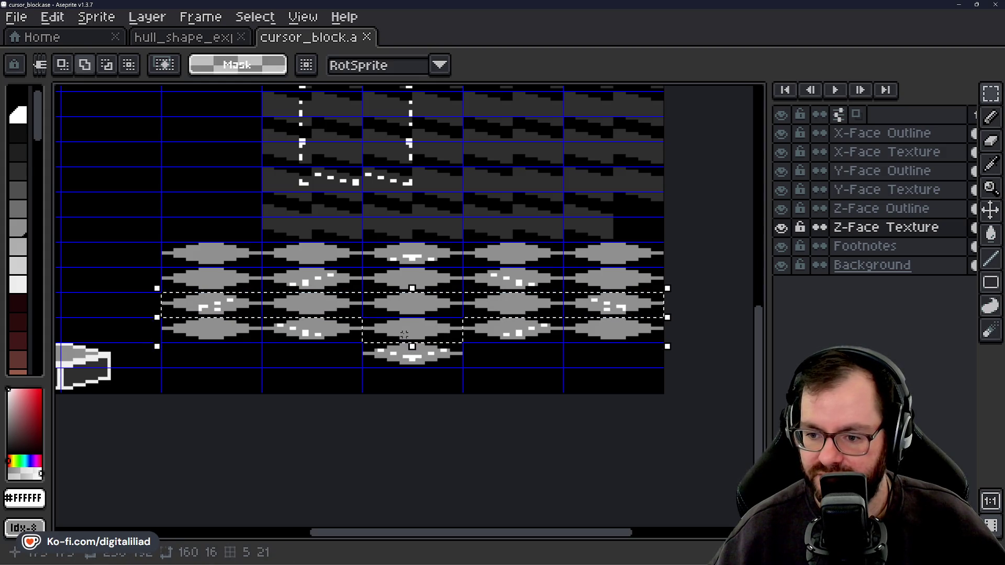
click(430, 319)
drag(416, 296, 415, 347)
click(524, 432)
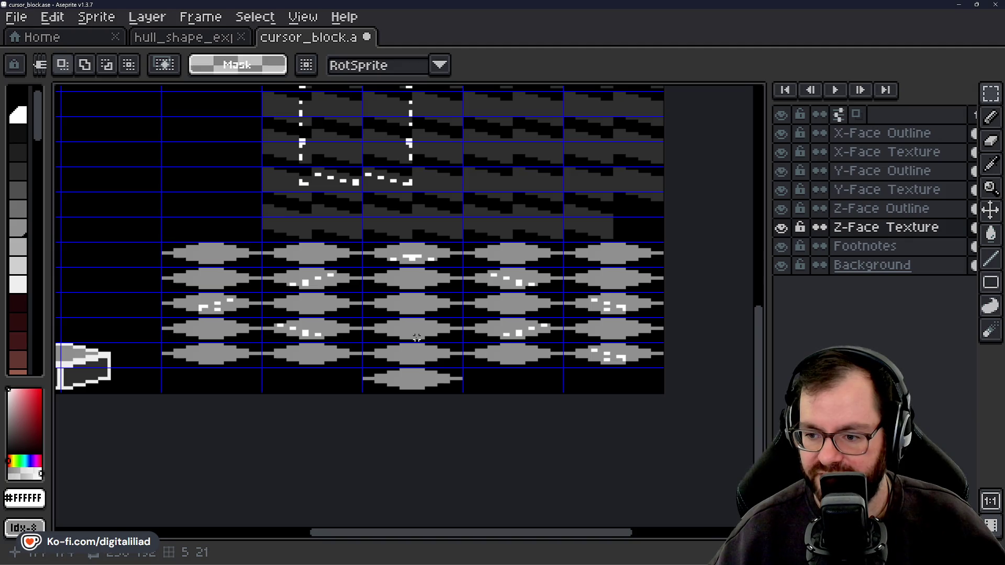
click(781, 228)
click(781, 227)
click(780, 228)
click(781, 229)
click(780, 228)
click(781, 228)
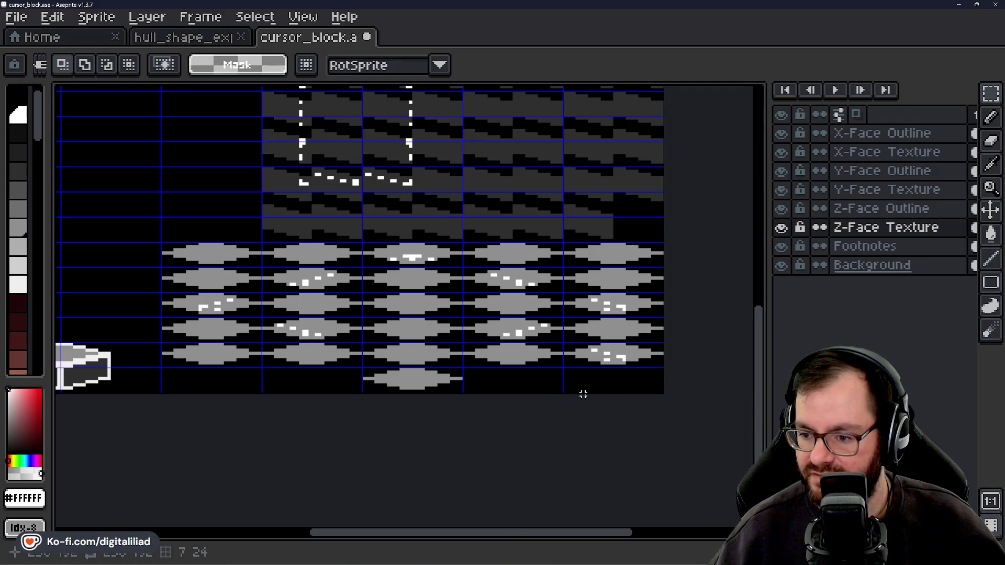
key(ctrl+z)
key(ctrl+z)
key(ctrl+z)
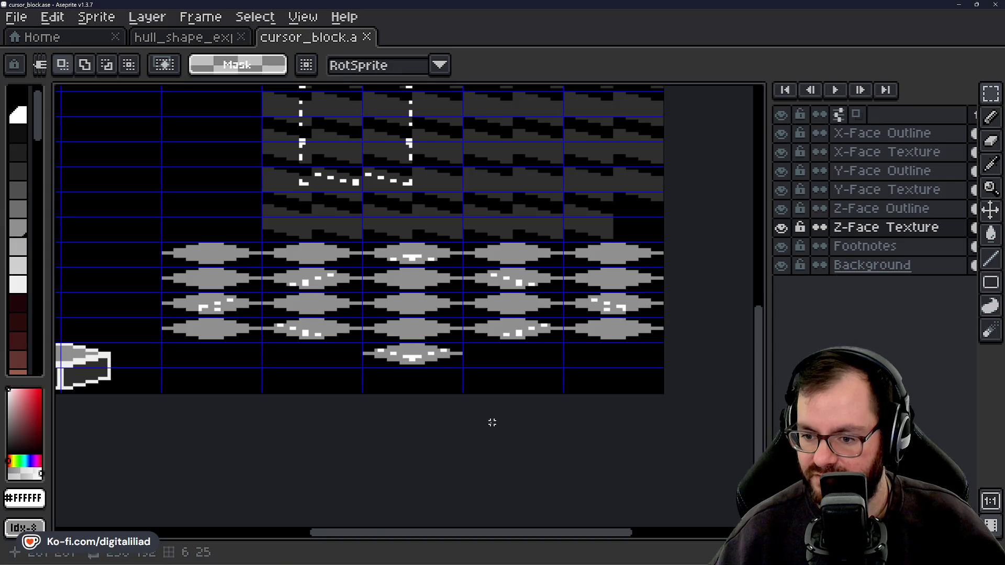
scroll(491, 422, up, 1)
click(806, 209)
scroll(413, 361, up, 2)
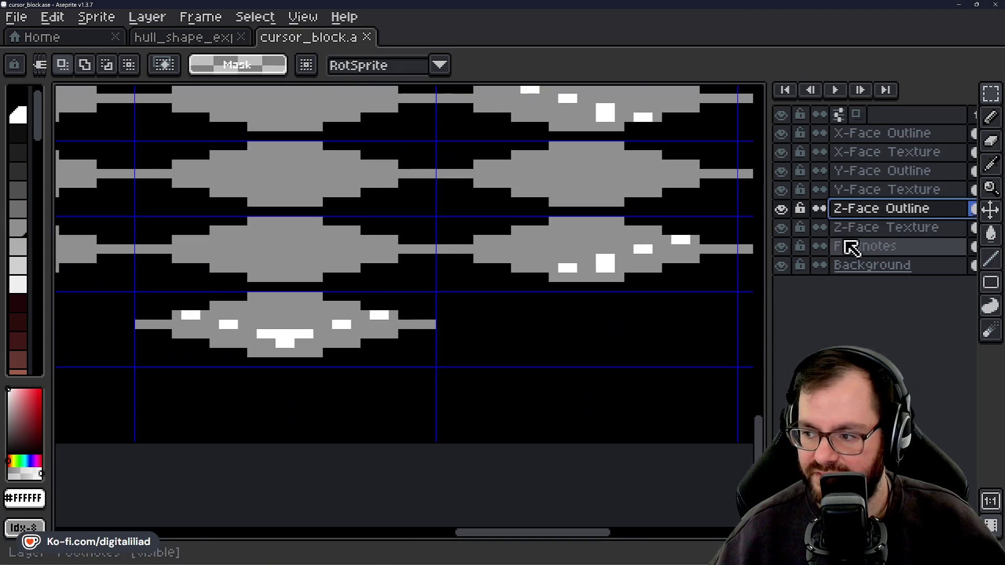
On the Z-Face Texture layer, select the white marks of the bottom shape
key(alt+Down)
click(186, 314)
drag(178, 307, 241, 333)
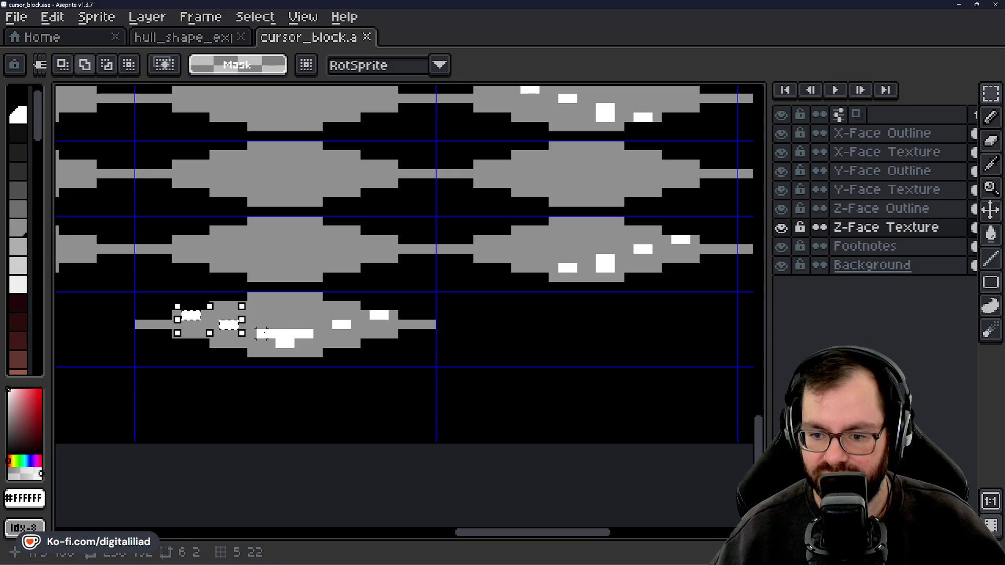
mouse_move(305, 333)
mouse_down()
mouse_move(316, 343)
mouse_move(296, 351)
mouse_up()
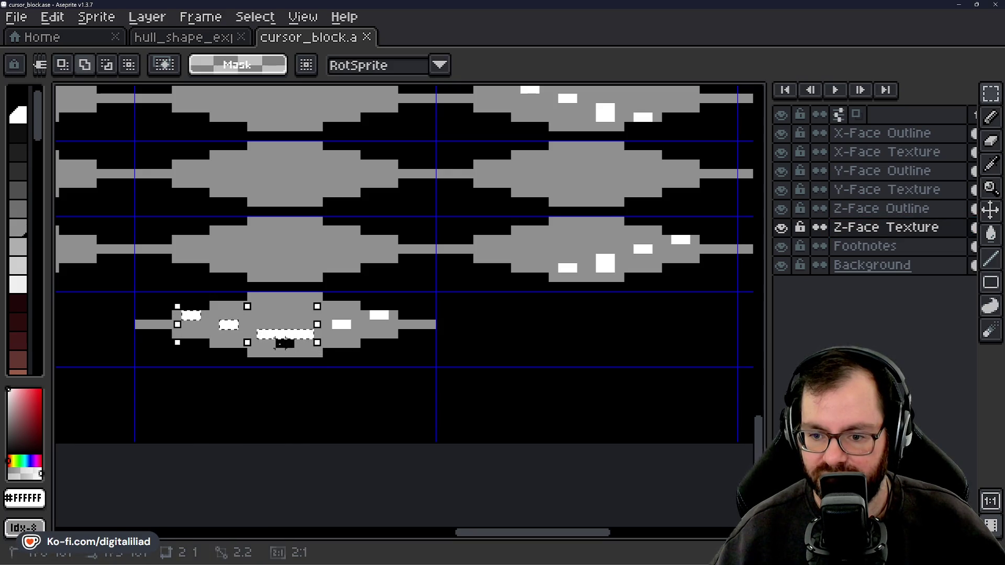
drag(331, 317, 356, 330)
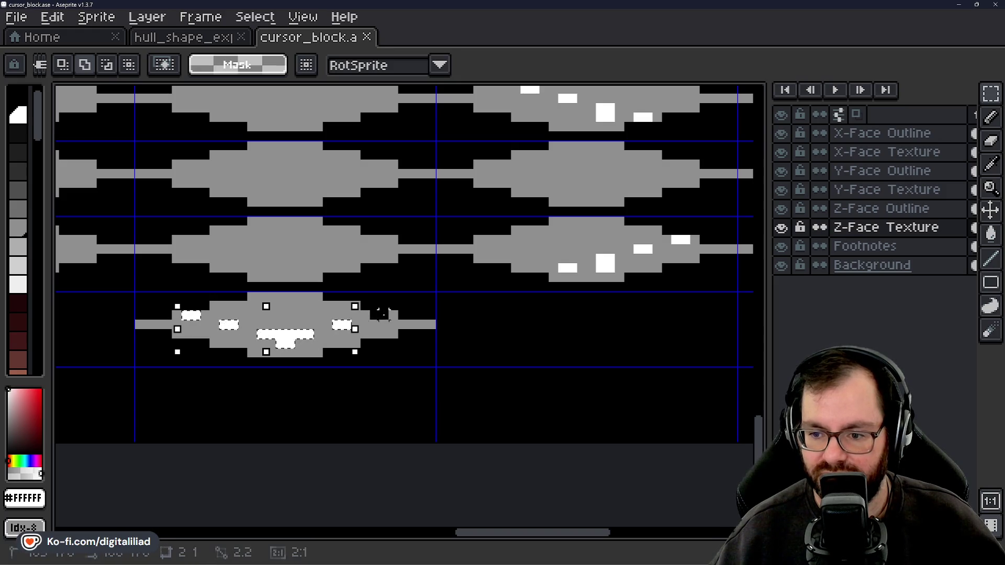
mouse_move(543, 325)
mouse_down()
mouse_move(221, 376)
mouse_move(245, 352)
mouse_move(282, 352)
mouse_move(359, 324)
mouse_up()
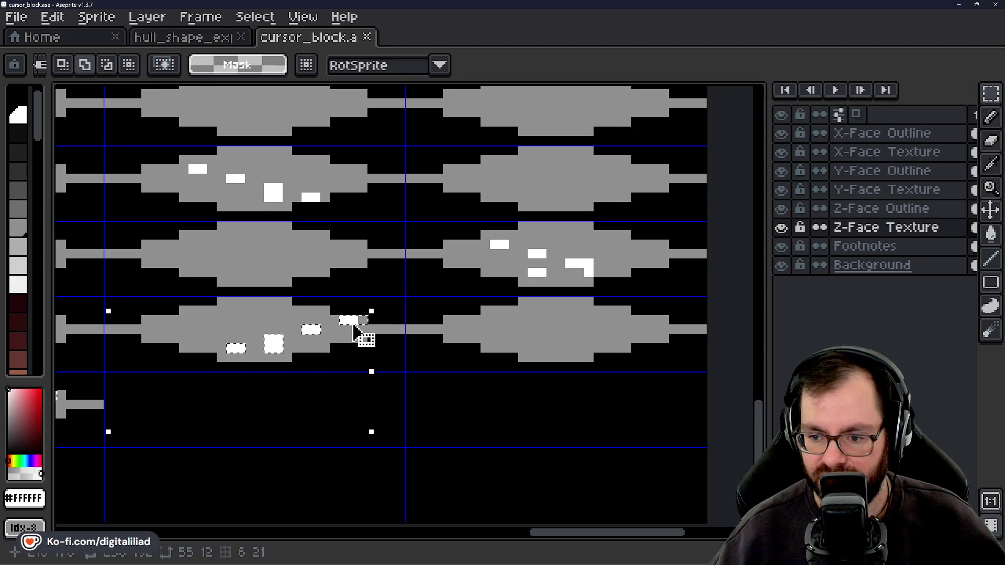
Undo the L-shaped mark change, add the middle and left white marks, and check them by toggling Z-Face Texture
scroll(366, 329, up, 2)
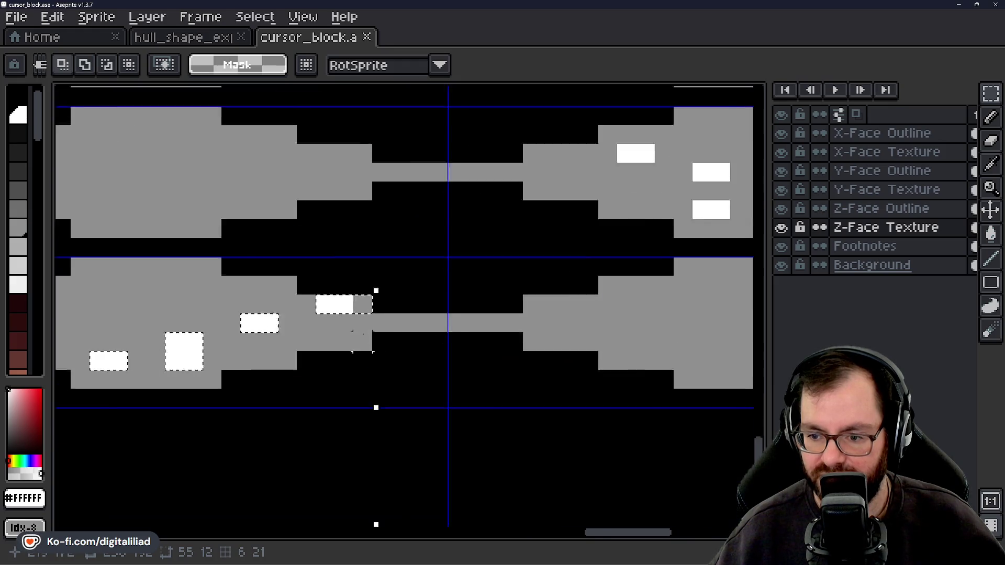
scroll(352, 278, down, 2)
scroll(463, 321, up, 2)
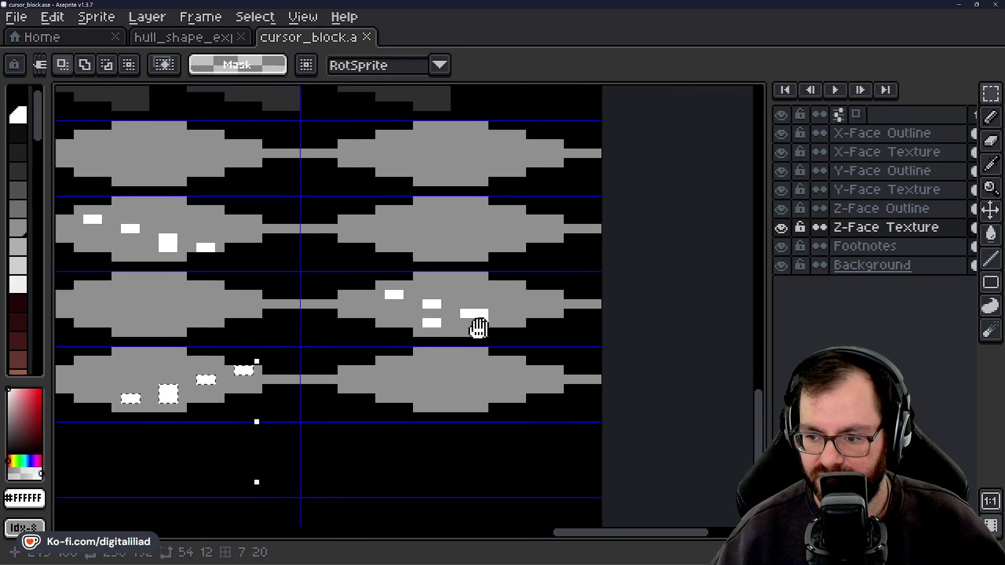
drag(387, 327, 420, 312)
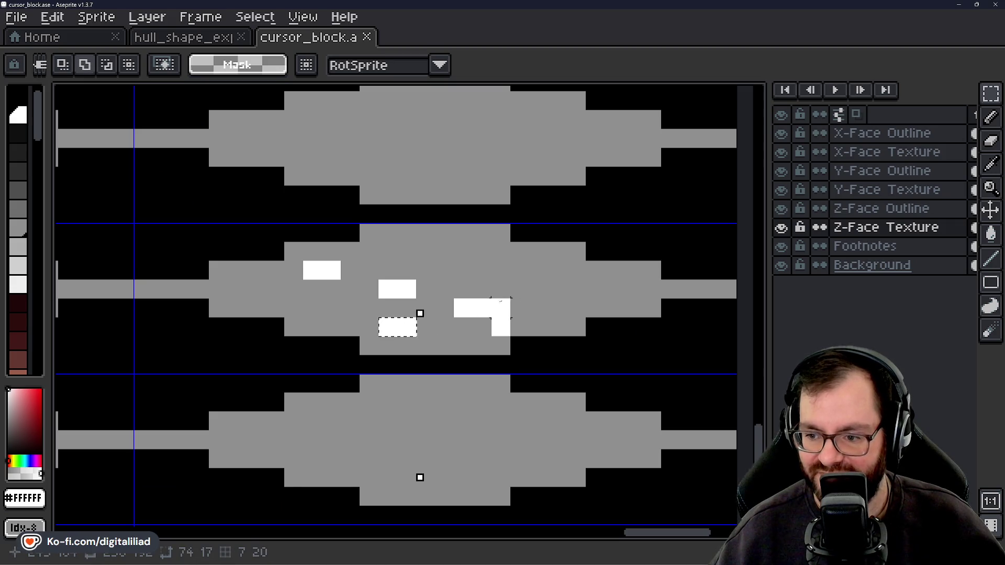
key(ctrl+z)
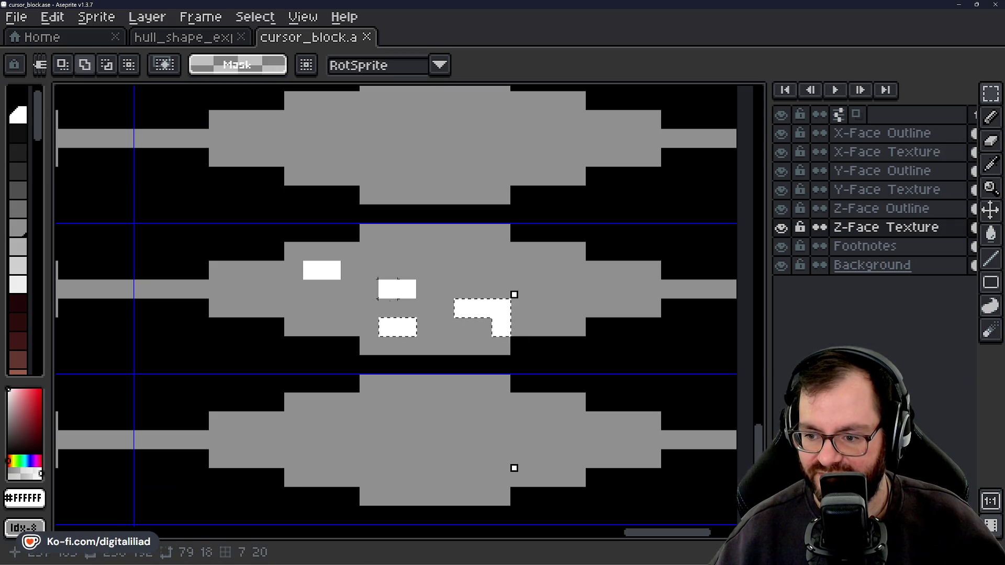
drag(387, 289, 413, 295)
drag(335, 272, 309, 268)
scroll(397, 291, down, 5)
scroll(336, 330, up, 1)
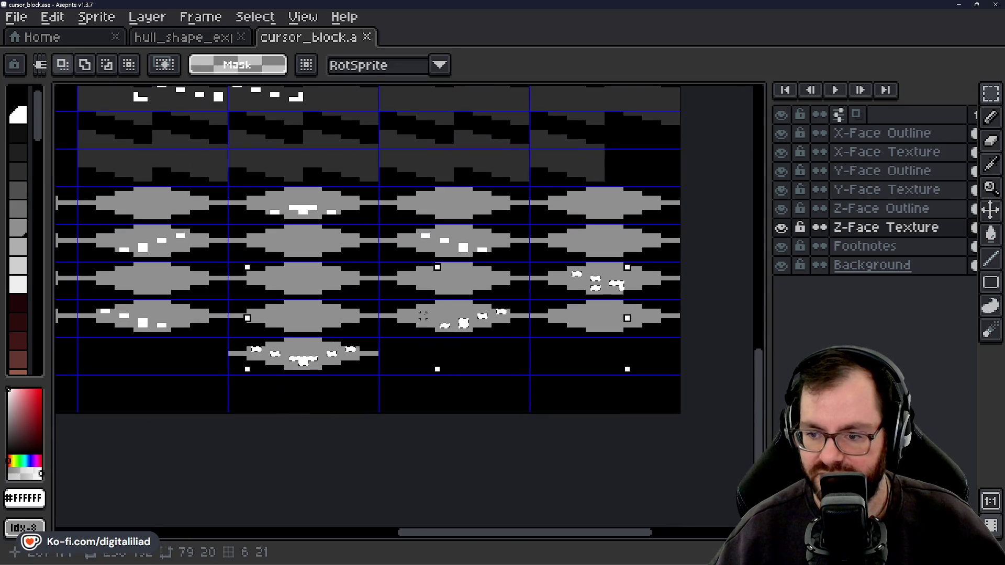
click(780, 227)
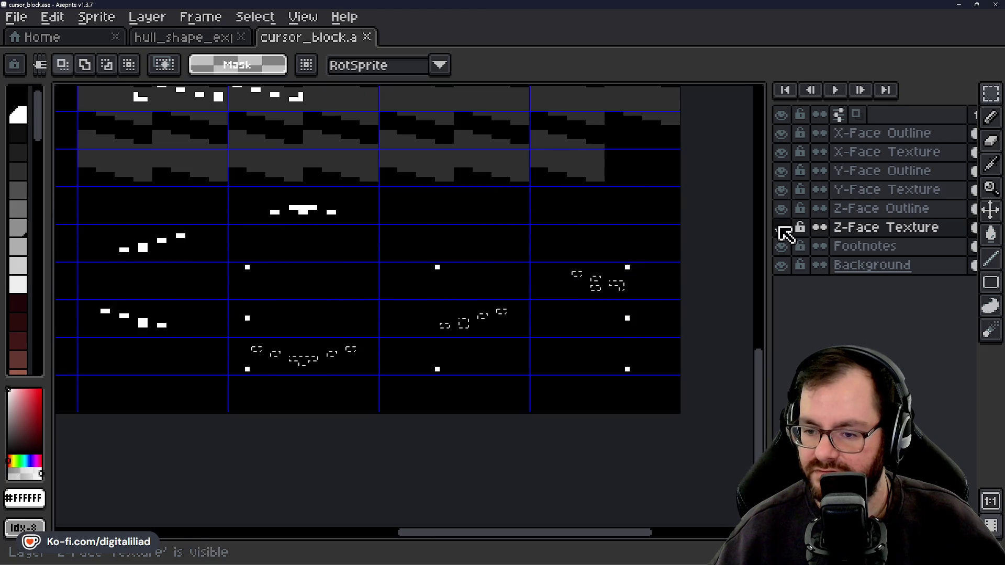
click(780, 227)
Bring the whole sprite grid back into view and make Z-Face Outline the active layer
scroll(399, 372, up, 3)
scroll(398, 372, up, 1)
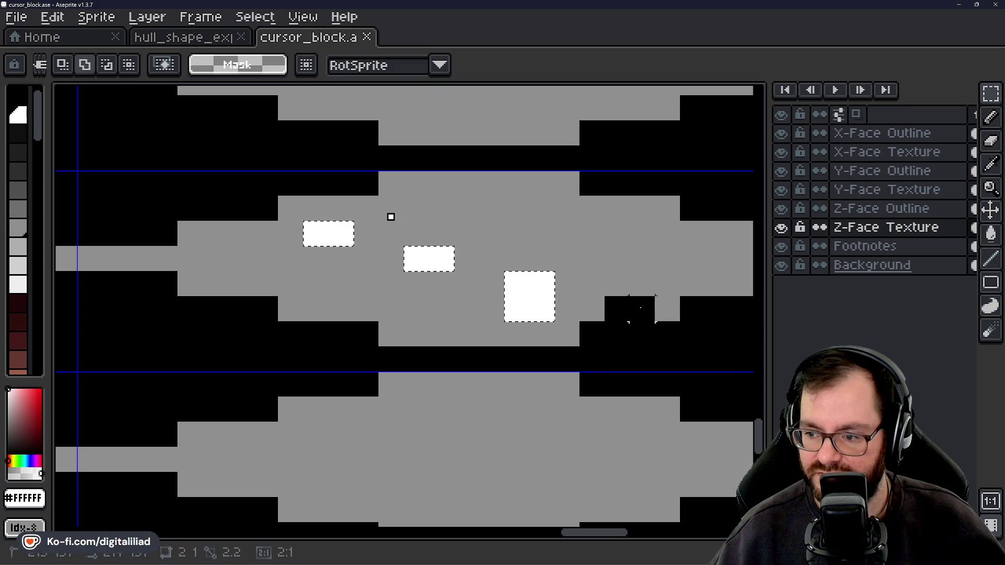
scroll(390, 217, down, 4)
mouse_move(417, 370)
mouse_down()
mouse_move(492, 335)
mouse_move(585, 352)
mouse_move(652, 341)
mouse_move(506, 331)
mouse_up()
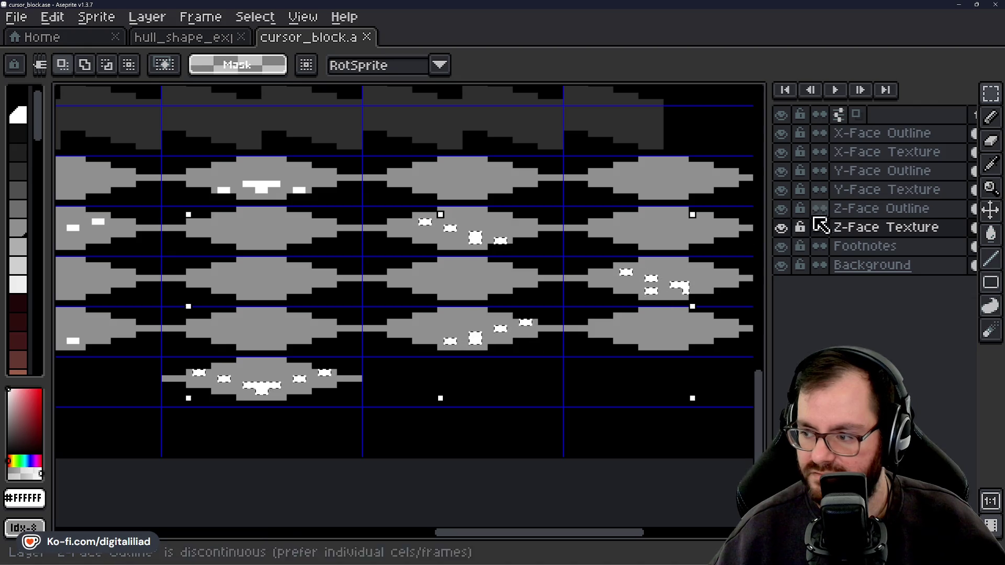
click(864, 210)
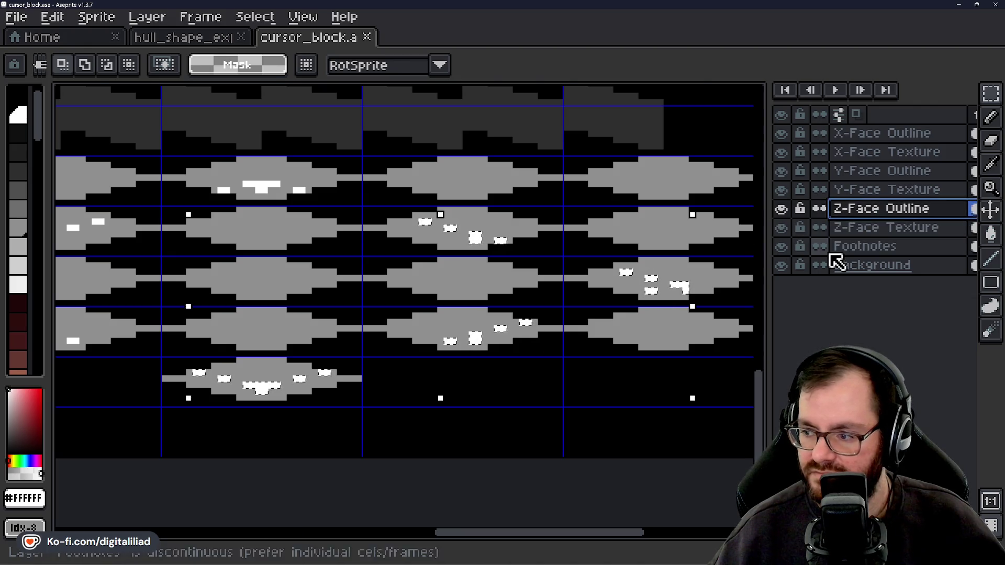
click(781, 208)
click(781, 209)
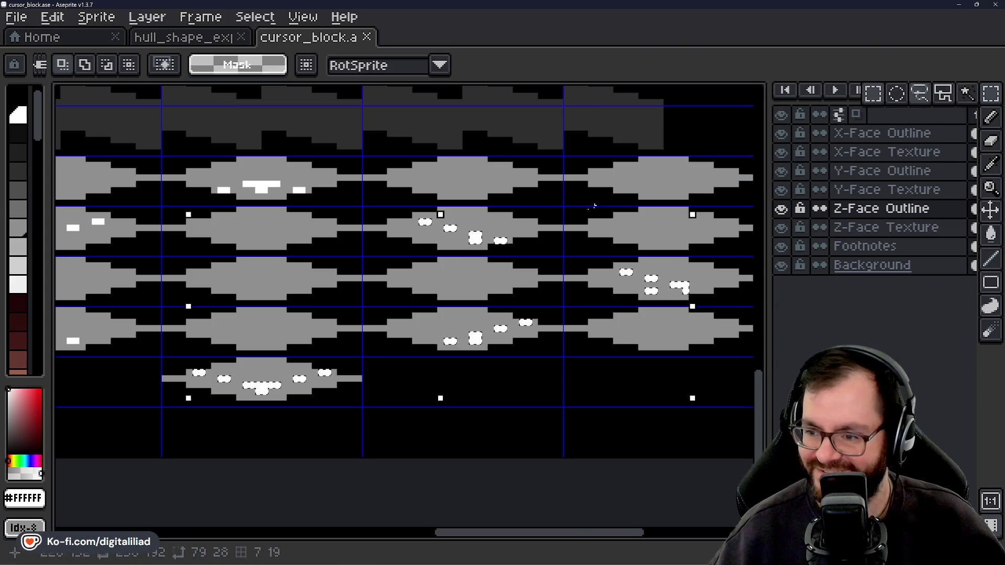
Toggle layer visibility to compare the faces, then make Z-Face Texture the layer to edit
click(780, 227)
click(782, 228)
click(779, 208)
click(780, 208)
click(854, 232)
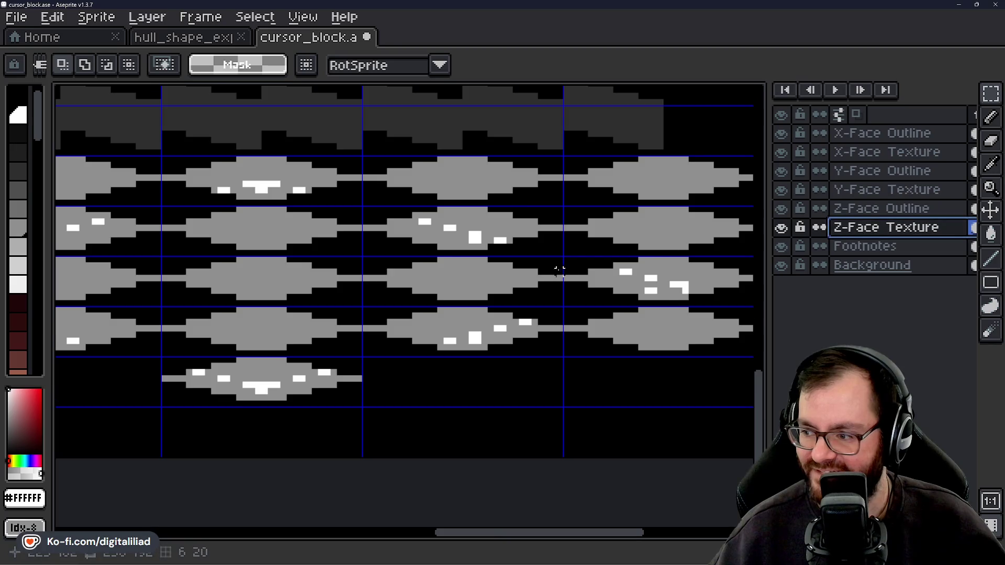
scroll(557, 268, up, 2)
alt+click(375, 152)
Hide the Z-Face Outline layer, pan across the sprite's right edge, and save cursor_block.ase
key(b)
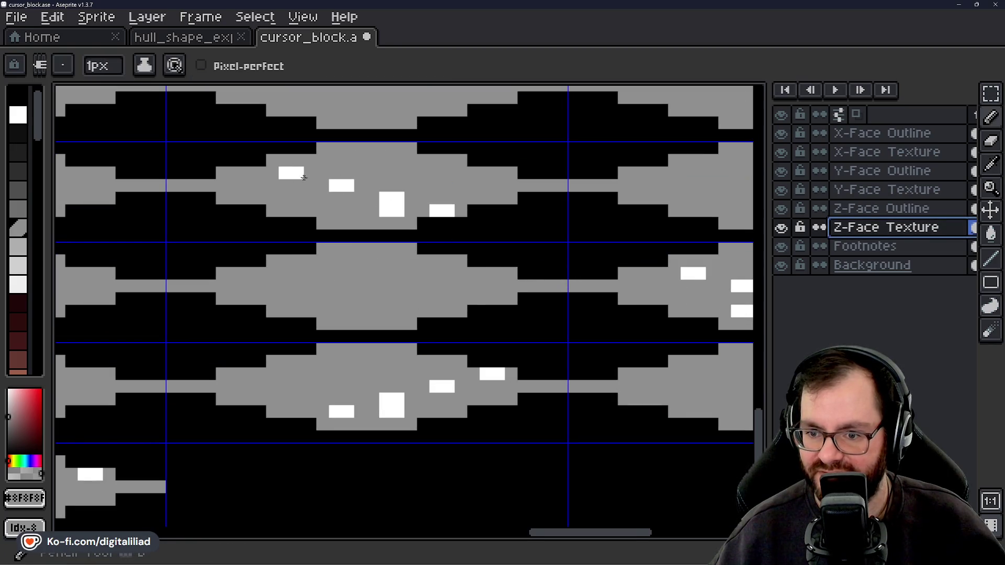
click(781, 209)
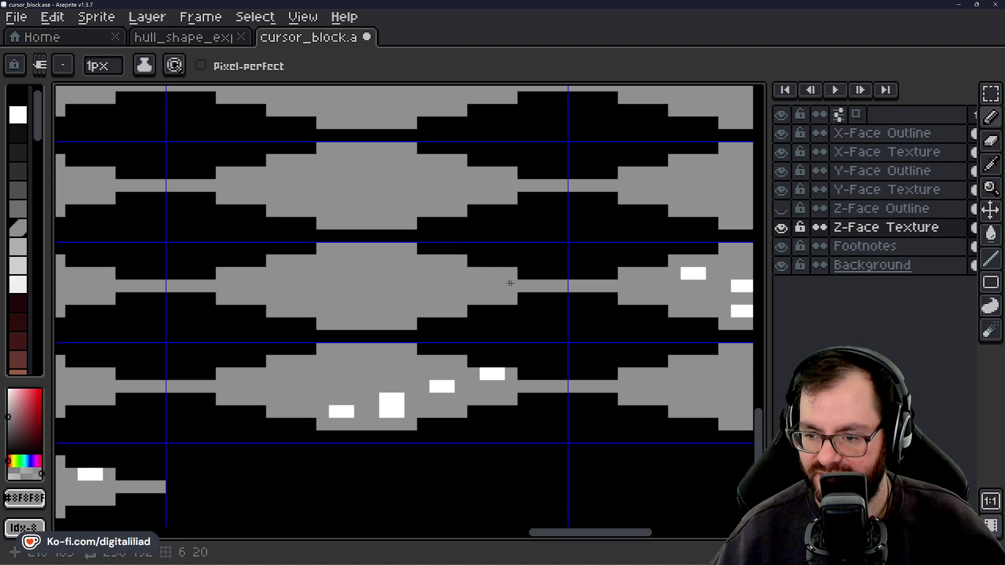
drag(510, 283, 377, 288)
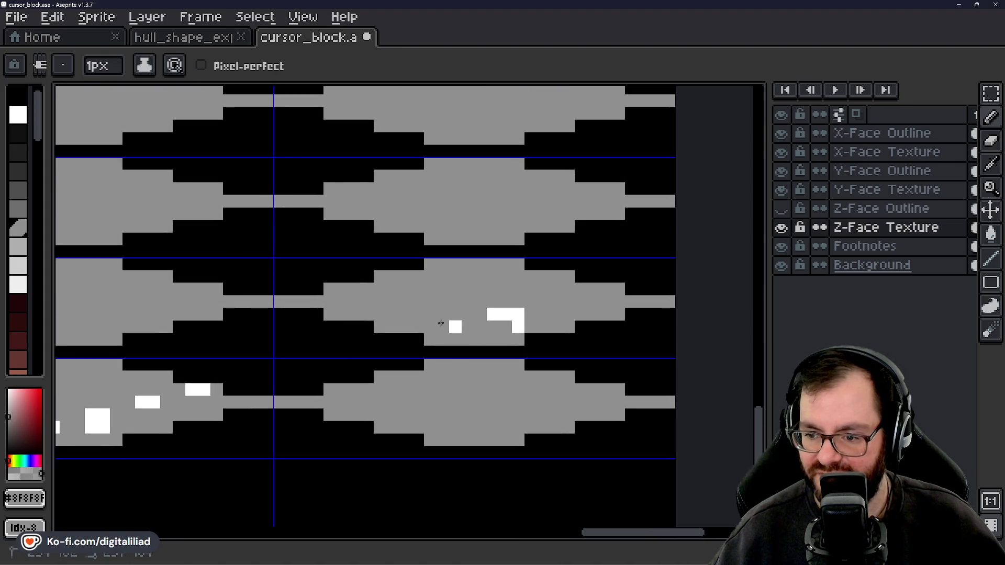
drag(476, 326, 666, 304)
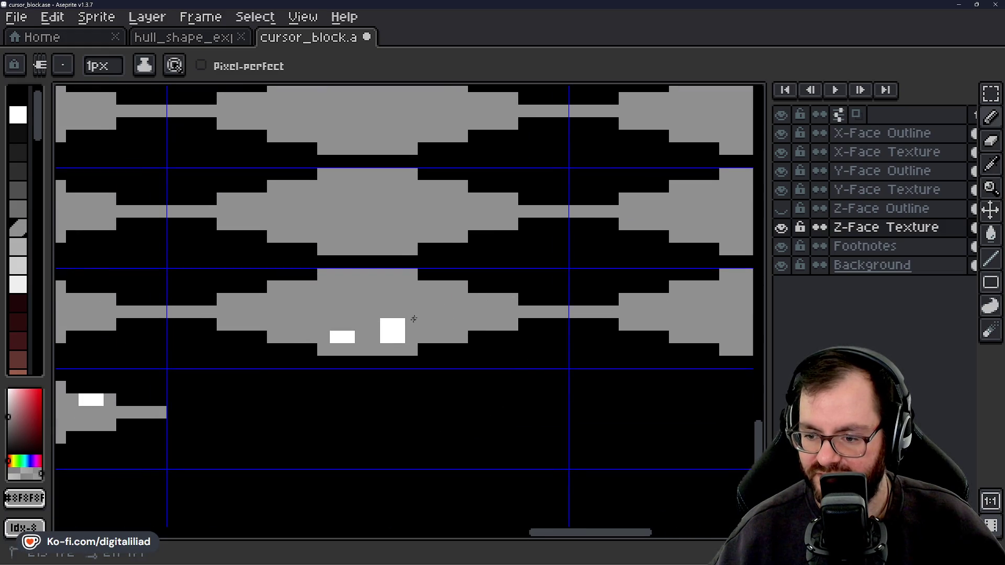
scroll(366, 336, down, 3)
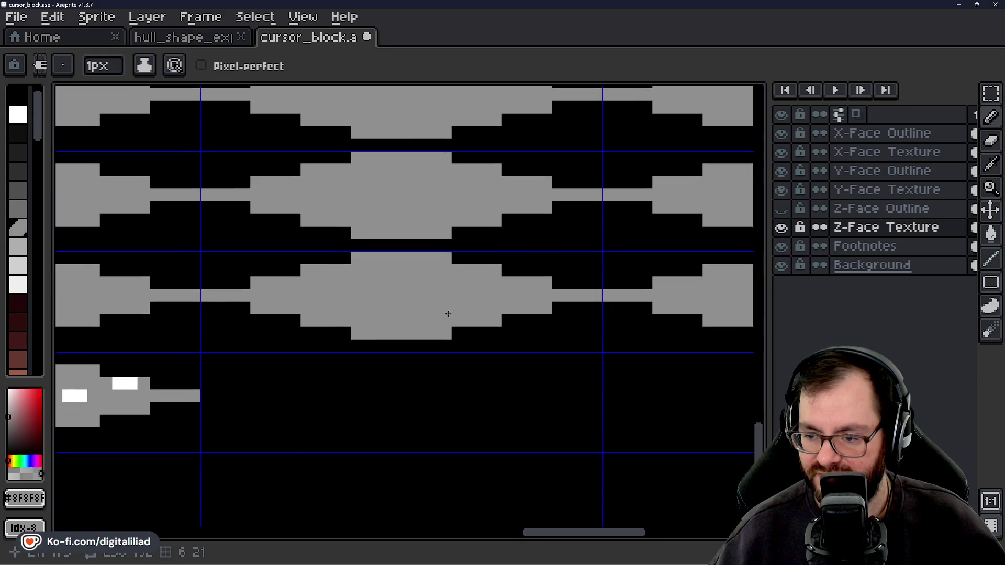
scroll(214, 288, up, 3)
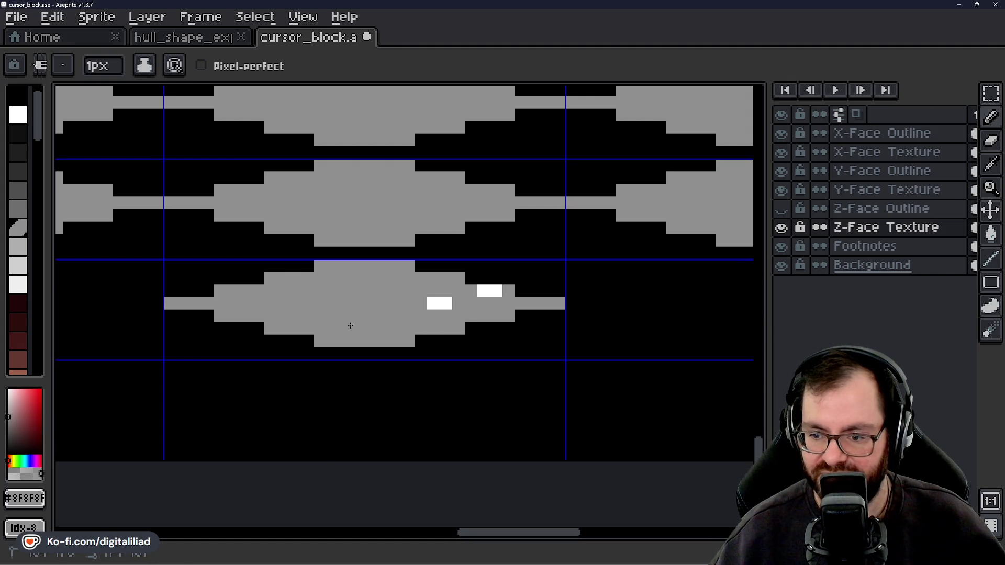
scroll(450, 296, down, 5)
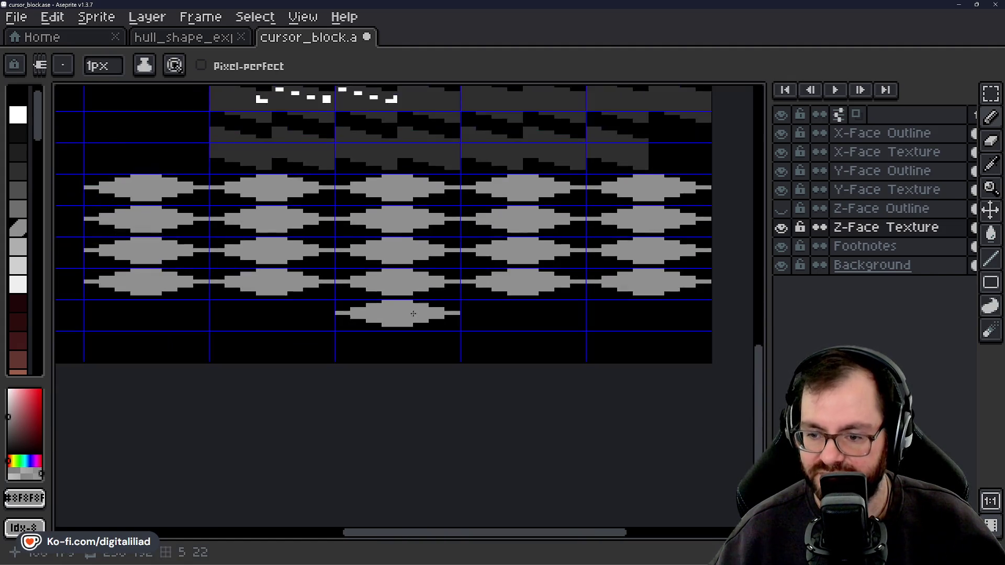
key(ctrl+s)
Toggle Z-Face Outline on and off against the texture, then switch to hull_shape_exploration
key(v)
click(779, 217)
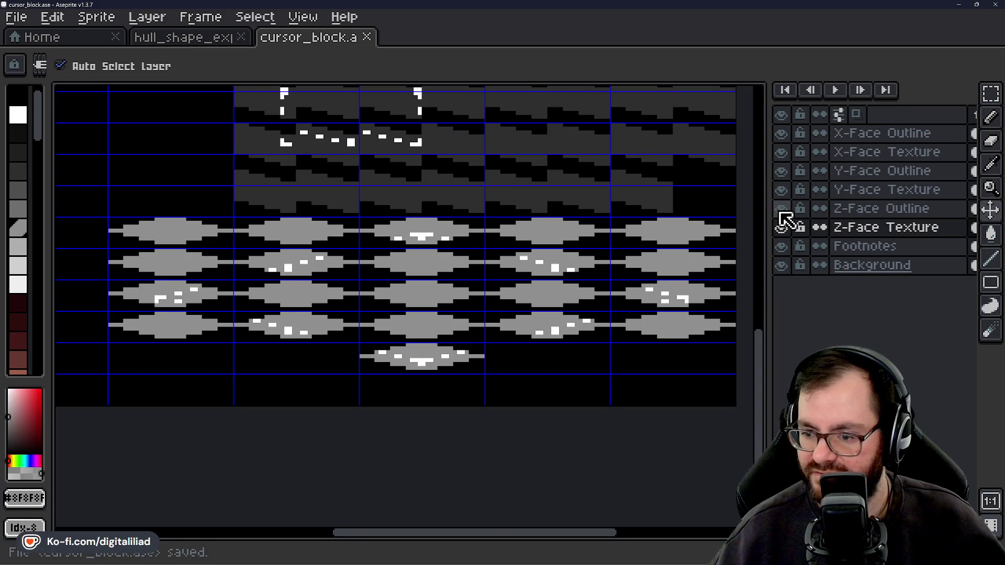
click(780, 214)
click(780, 213)
click(780, 213)
click(780, 214)
click(780, 214)
click(780, 213)
click(780, 213)
click(780, 213)
click(780, 214)
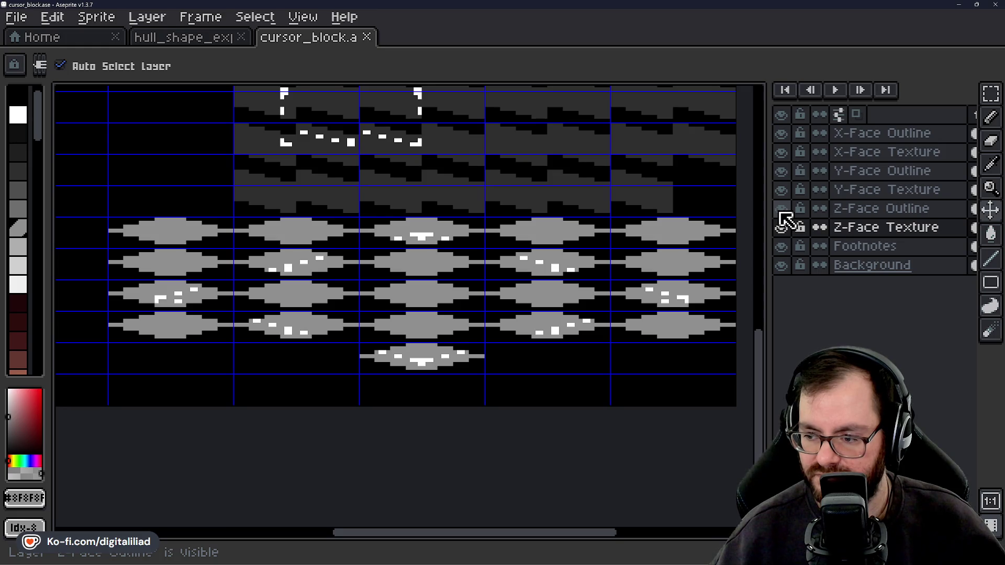
key(b)
click(170, 38)
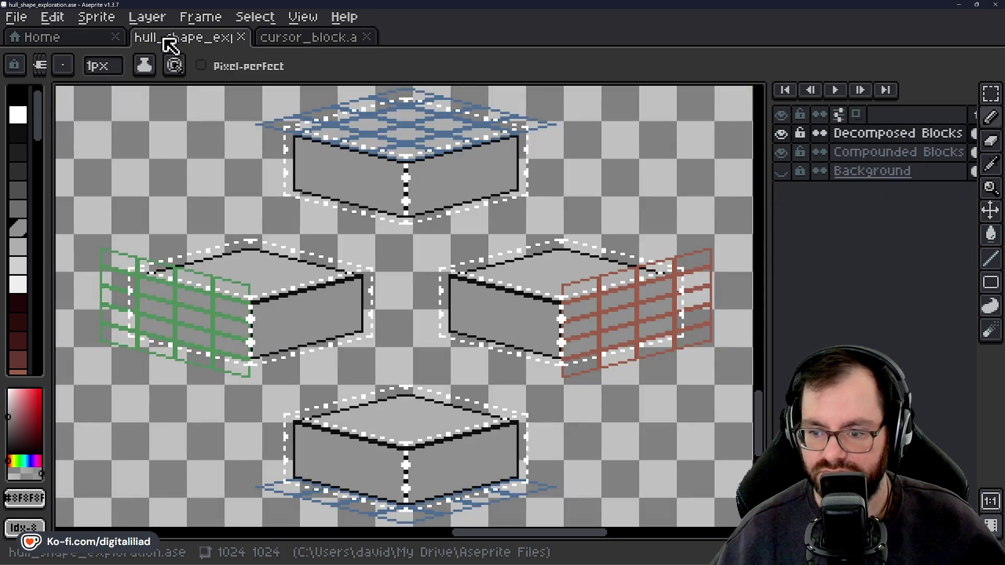
Zoom to the bottom block's lower edge, paint one white pixel there, and return to cursor_block
scroll(360, 327, up, 5)
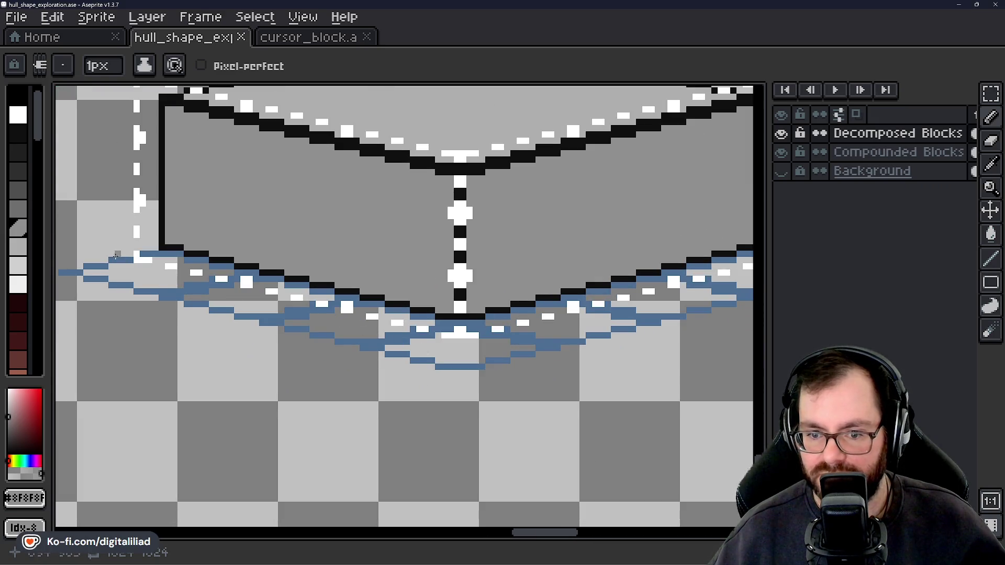
scroll(434, 340, right, 2)
scroll(412, 357, up, 2)
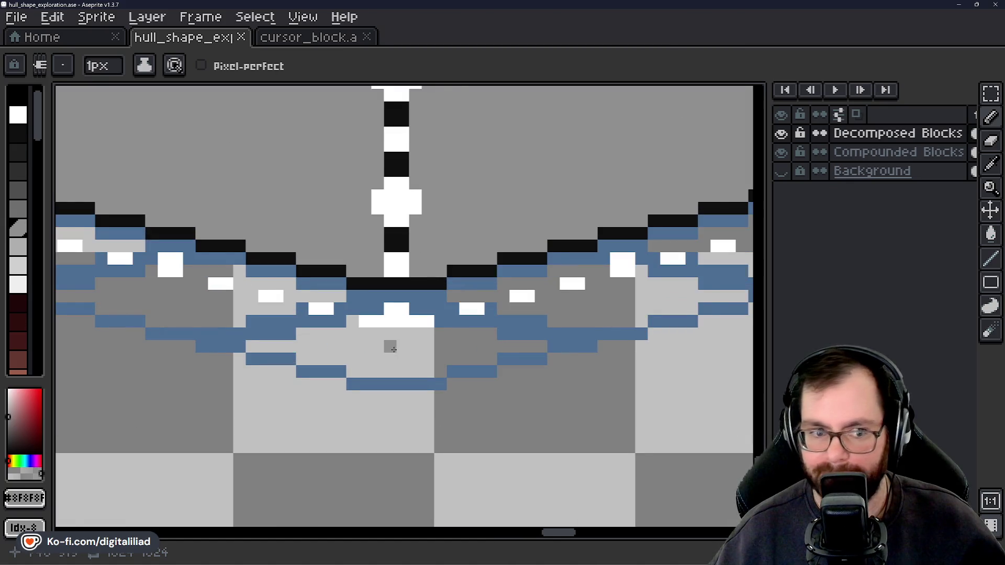
scroll(408, 340, left, 2)
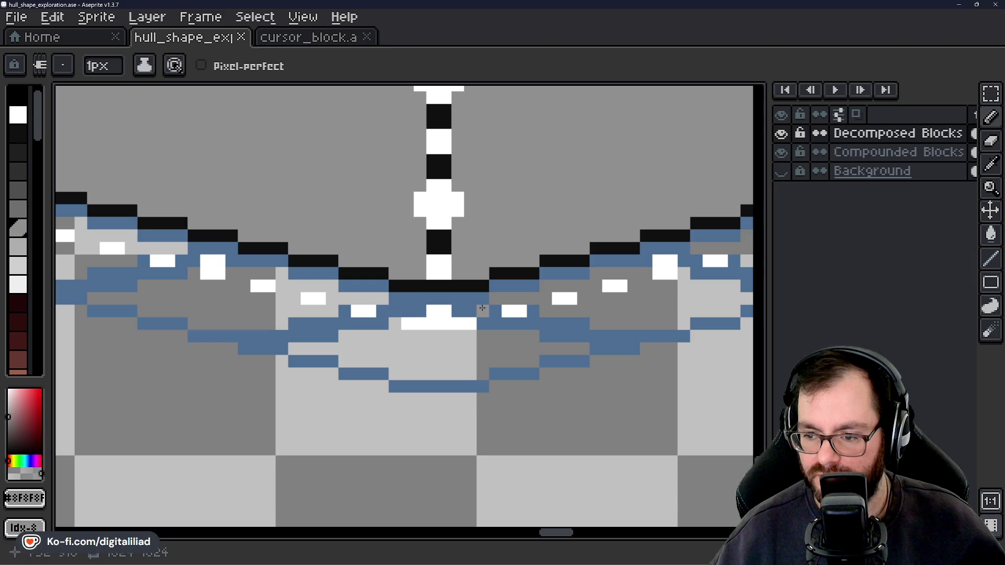
click(413, 319)
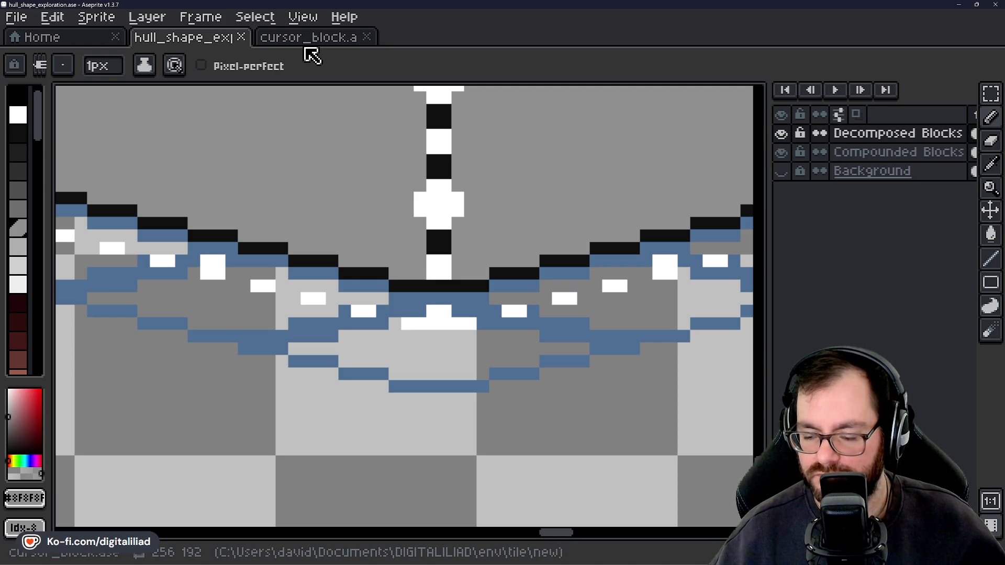
click(309, 38)
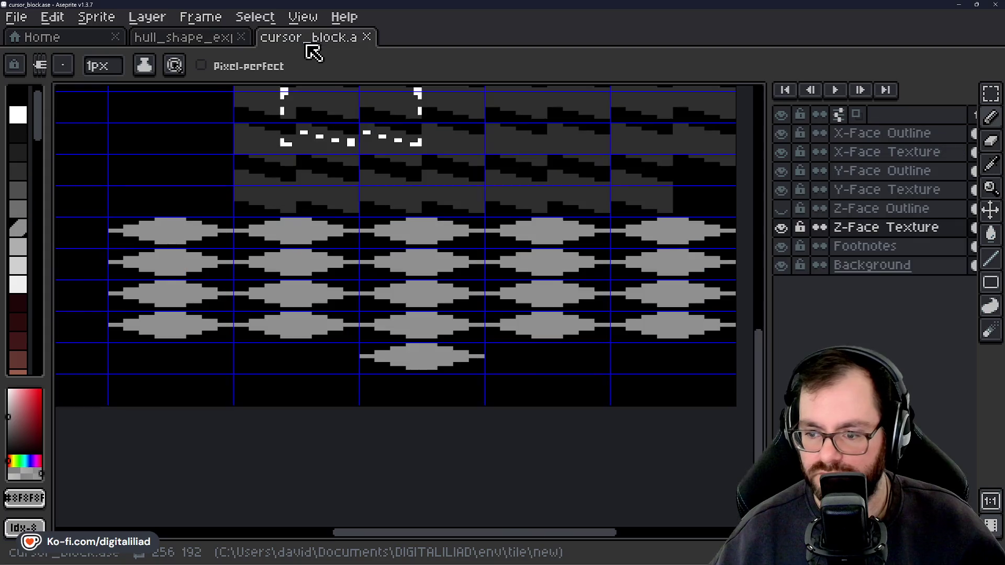
On Z-Face Texture, marquee-select the block of texture cells, move it down 12 px, and save
click(781, 208)
click(781, 209)
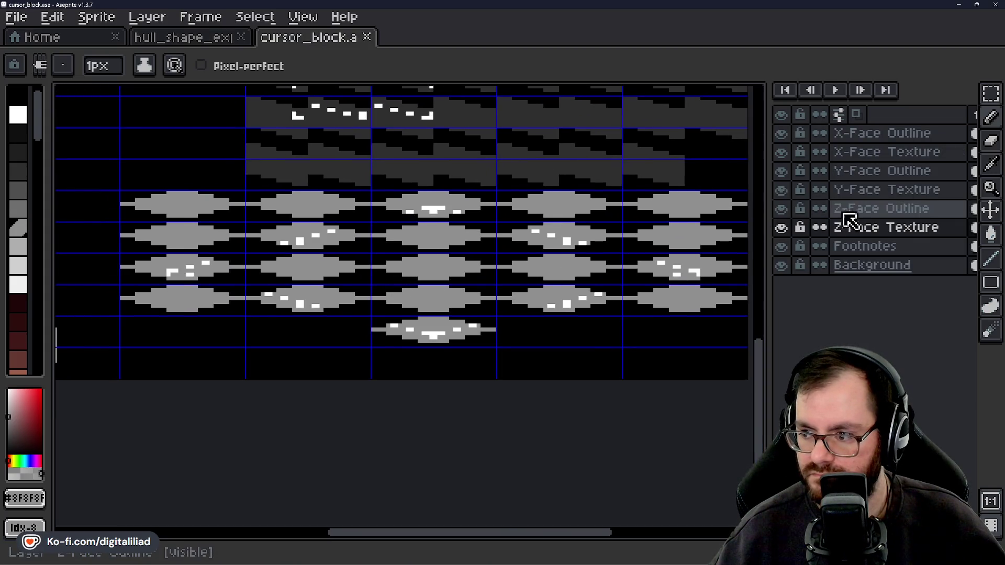
click(848, 208)
click(859, 228)
key(m)
mouse_move(125, 258)
mouse_down()
mouse_move(471, 309)
mouse_move(626, 317)
mouse_up()
drag(522, 293, 529, 362)
click(488, 442)
key(ctrl+s)
On Z-Face Outline, pick white and pencil a 2x2 block plus one pixel left of it
click(868, 208)
click(781, 209)
click(782, 208)
scroll(478, 287, up, 2)
alt+click(477, 287)
scroll(496, 345, up, 1)
key(b)
scroll(444, 301, up, 2)
mouse_move(448, 288)
mouse_down()
mouse_move(474, 314)
mouse_move(523, 320)
mouse_up()
drag(440, 316, 395, 316)
scroll(357, 342, down, 3)
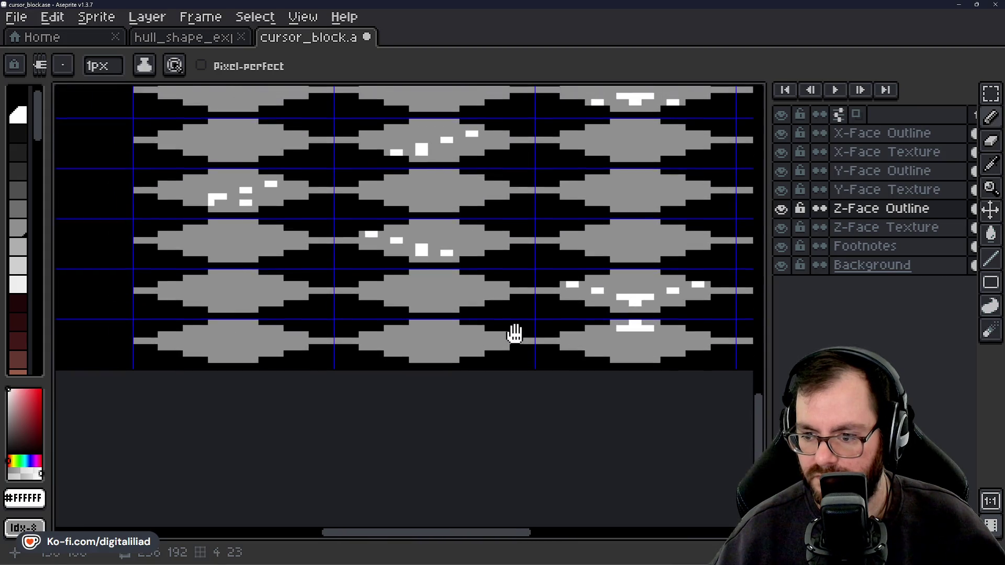
scroll(471, 330, up, 3)
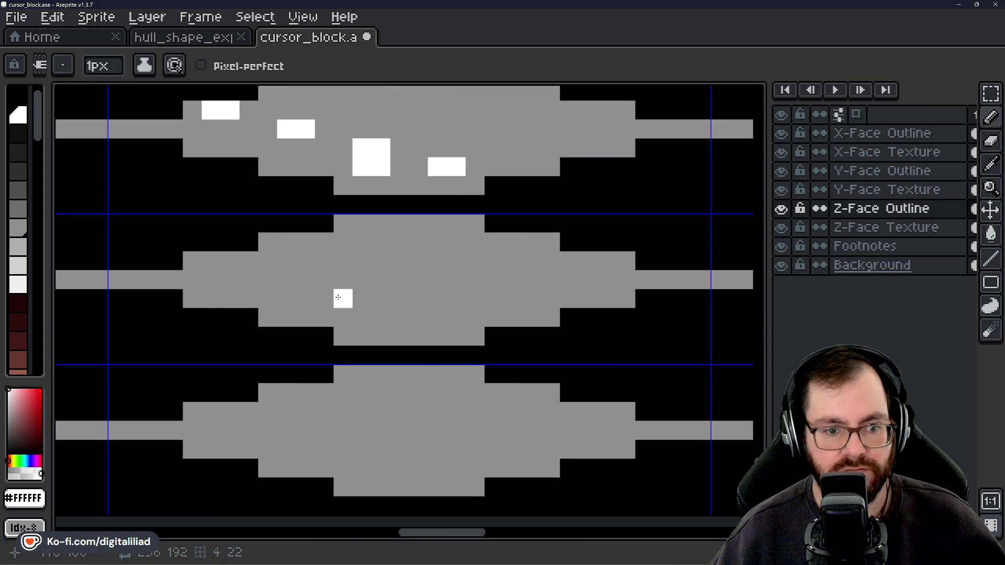
Flip between hull_shape_exploration and cursor_block to compare markers, panning toward the upper-left cells
click(204, 46)
scroll(403, 265, up, 4)
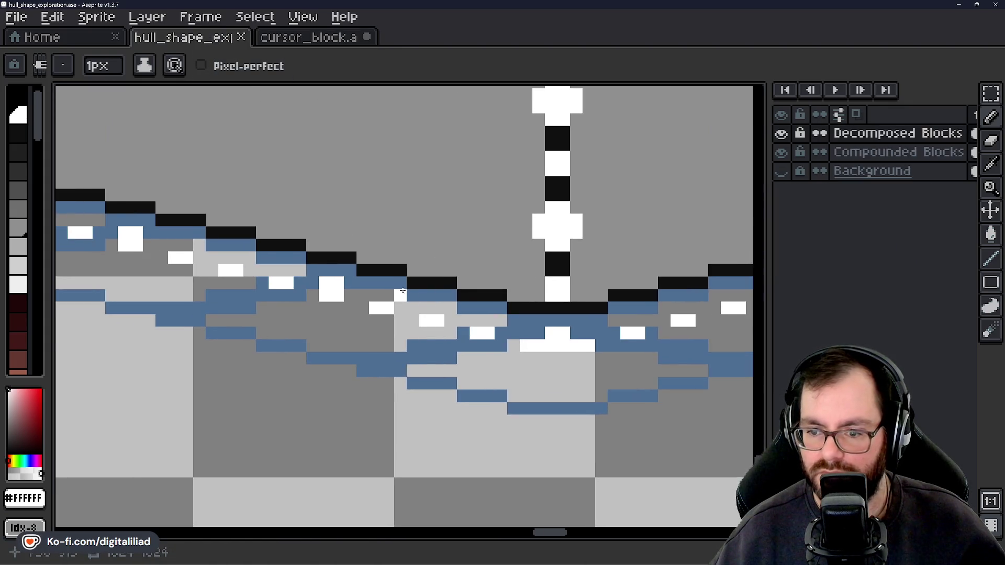
click(299, 38)
scroll(382, 251, down, 2)
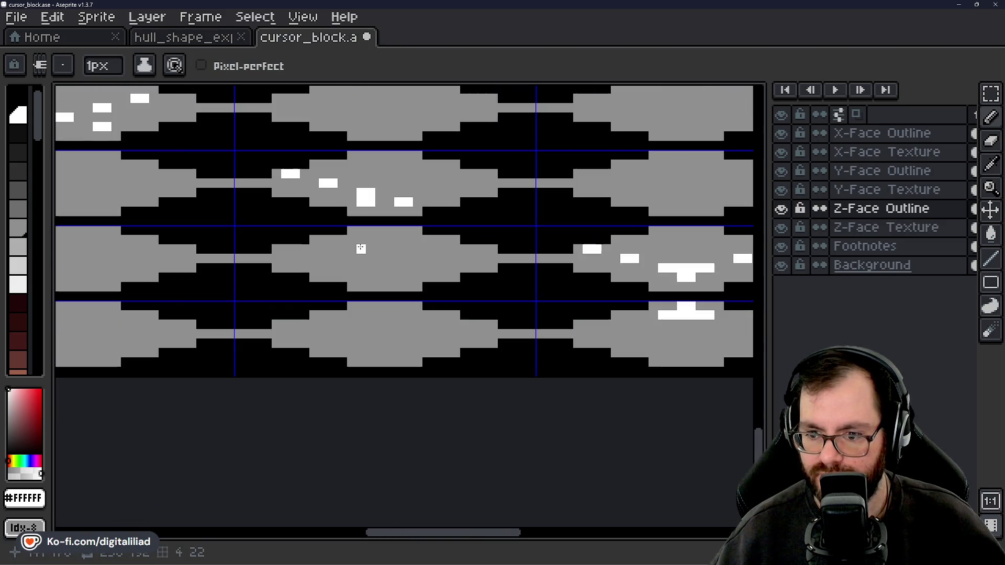
drag(356, 262, 303, 243)
click(212, 41)
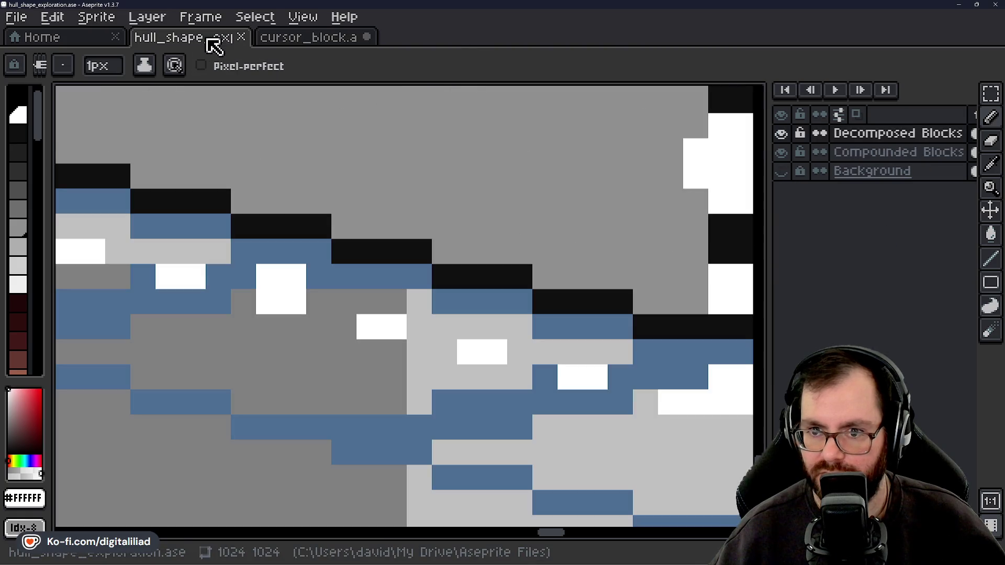
click(318, 40)
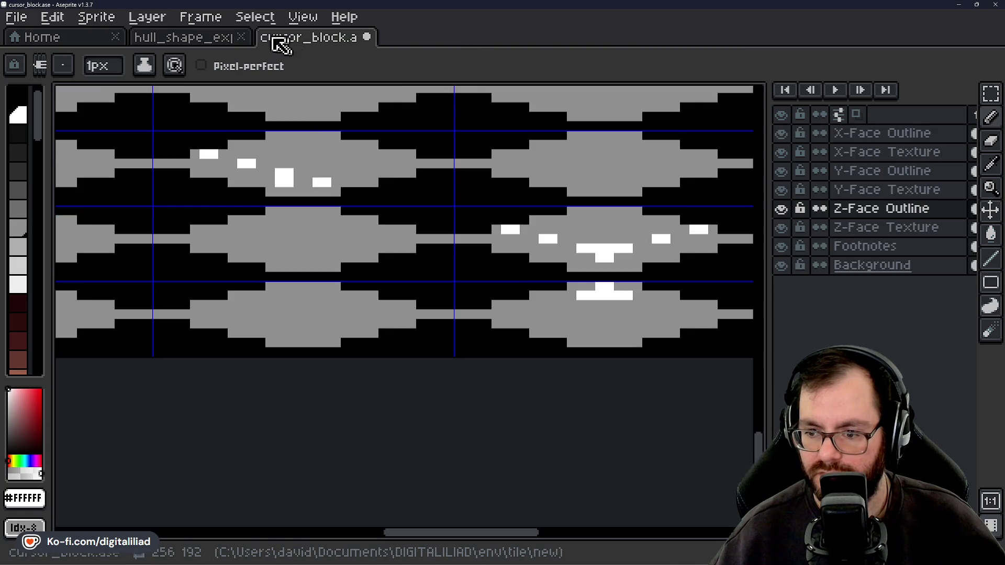
click(217, 41)
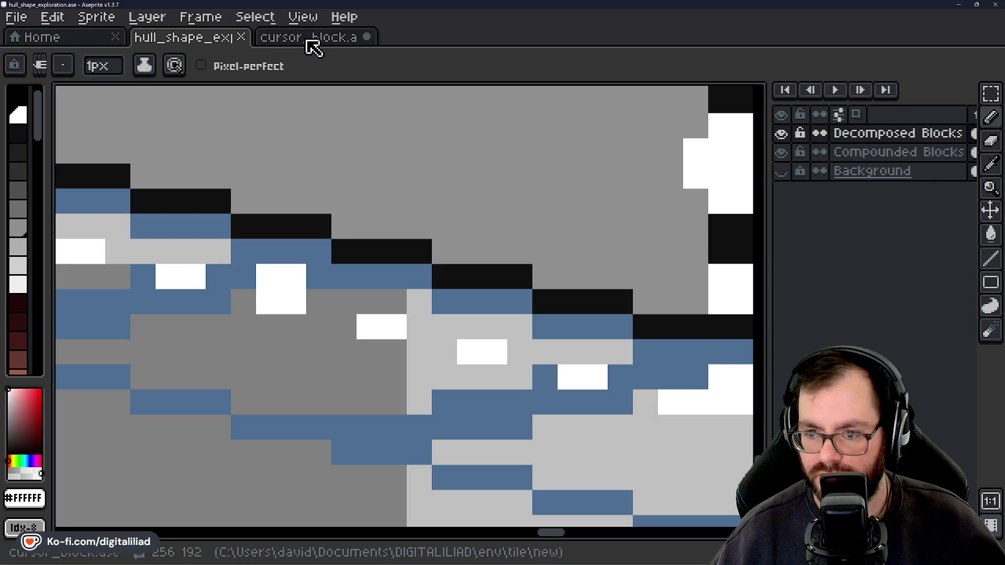
click(313, 47)
scroll(371, 332, up, 3)
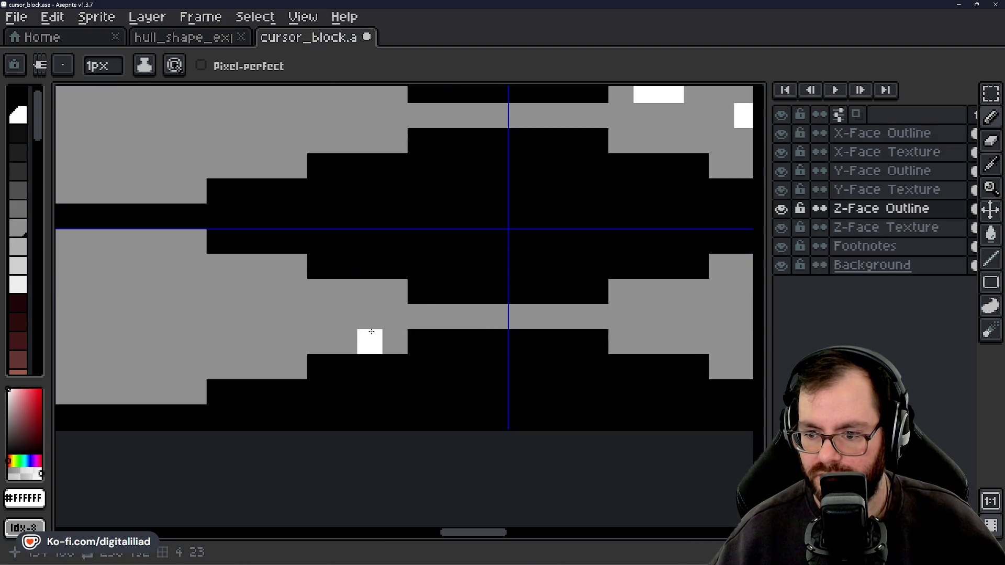
scroll(335, 325, left, 5)
click(225, 50)
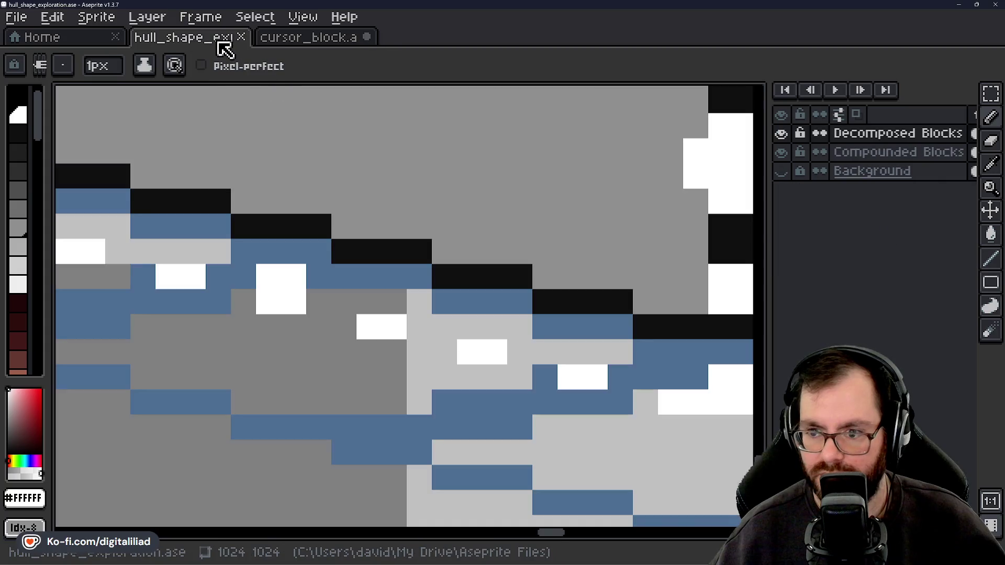
click(316, 49)
Paint two white pixels on the Z-face cell, compare with the hull sprite, and undo the last one
drag(464, 316, 438, 316)
drag(357, 285, 338, 288)
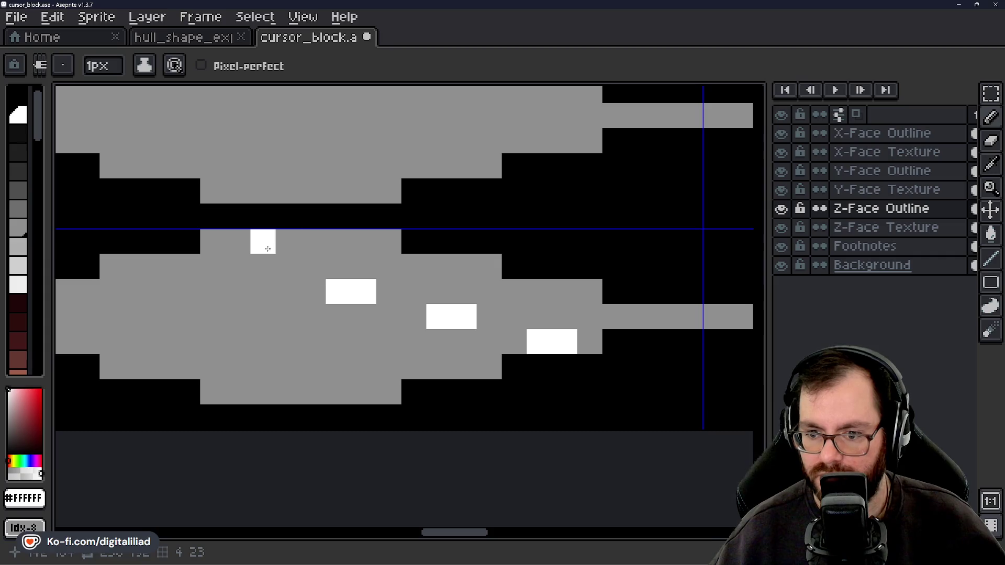
click(181, 42)
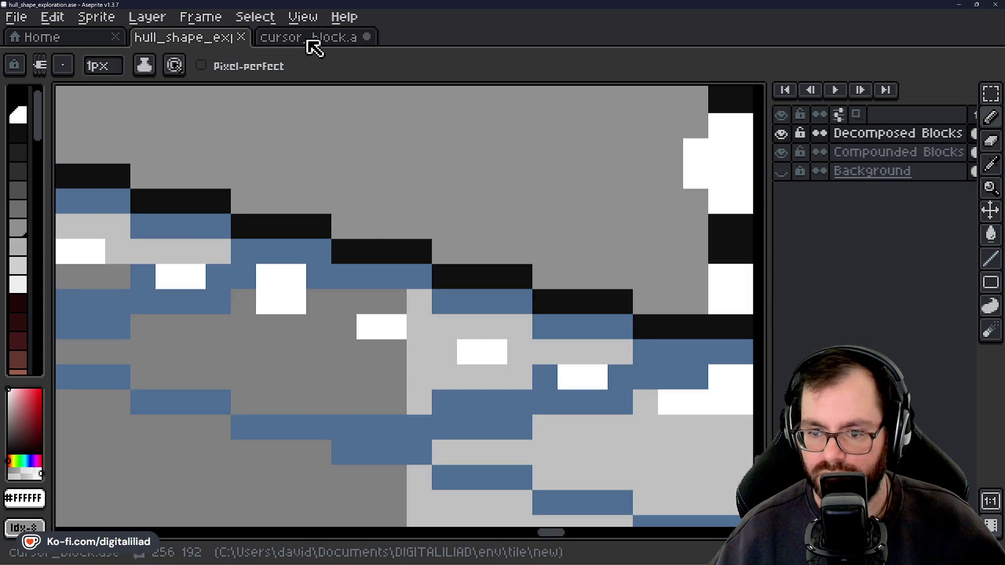
click(314, 47)
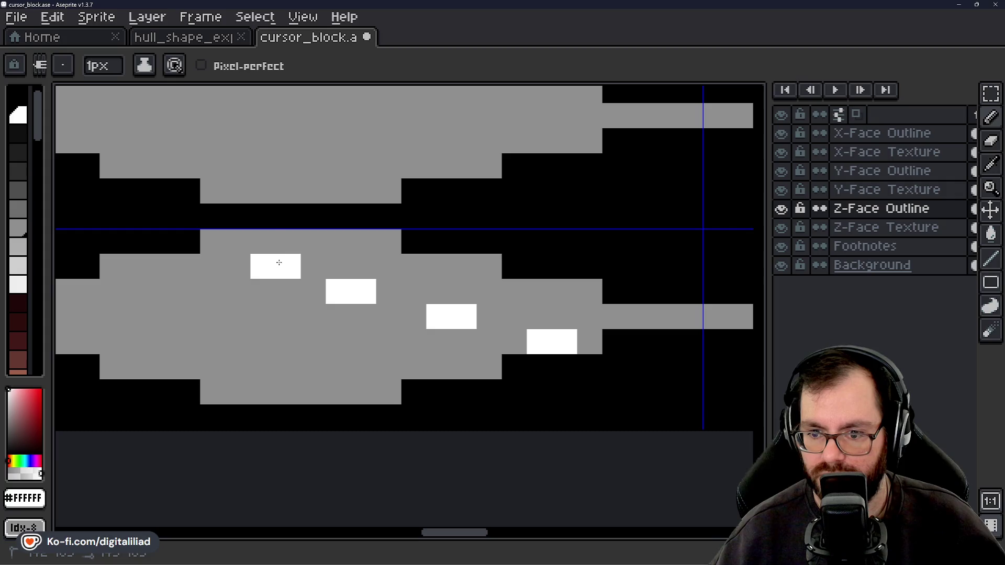
key(ctrl+z)
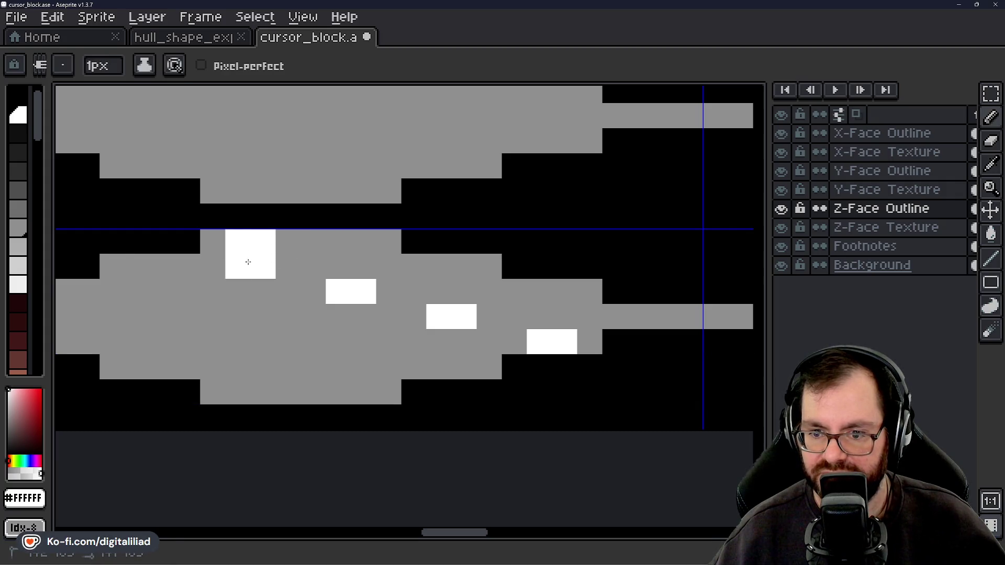
scroll(288, 291, down, 4)
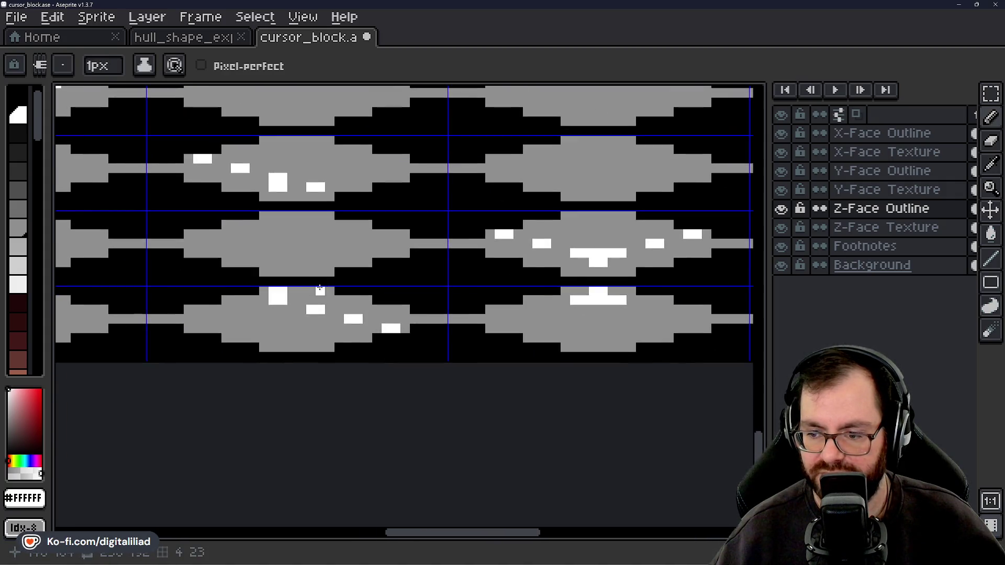
Pan to the neighbouring frame row, undo the extra half of the white block, and compare with the hull sprite
scroll(319, 288, down, 3)
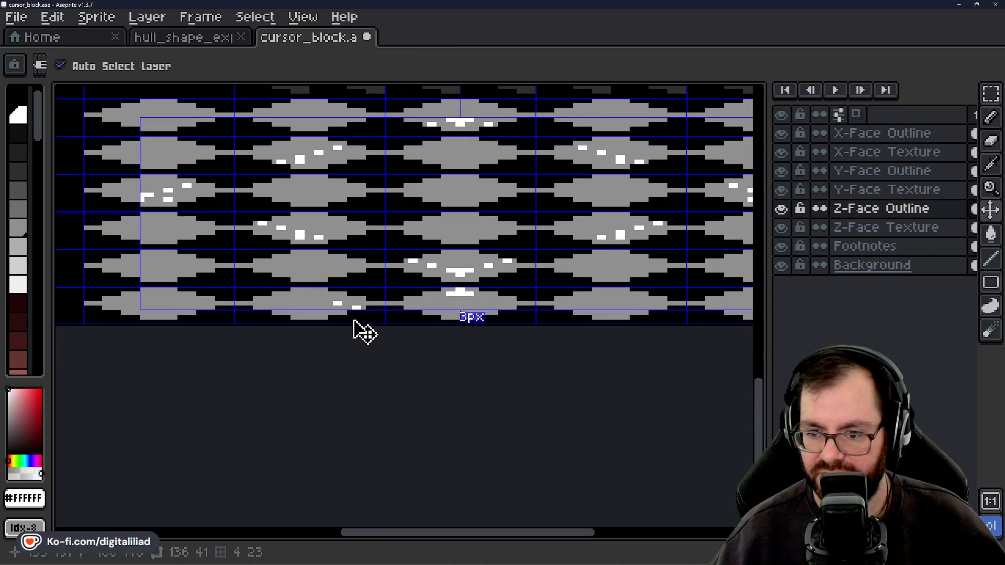
scroll(329, 282, up, 5)
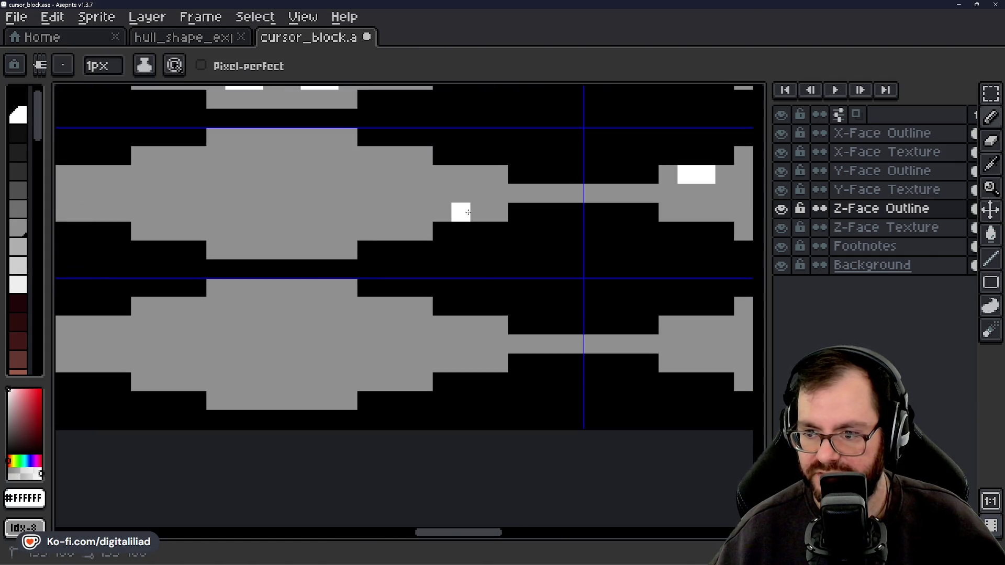
drag(444, 247, 469, 307)
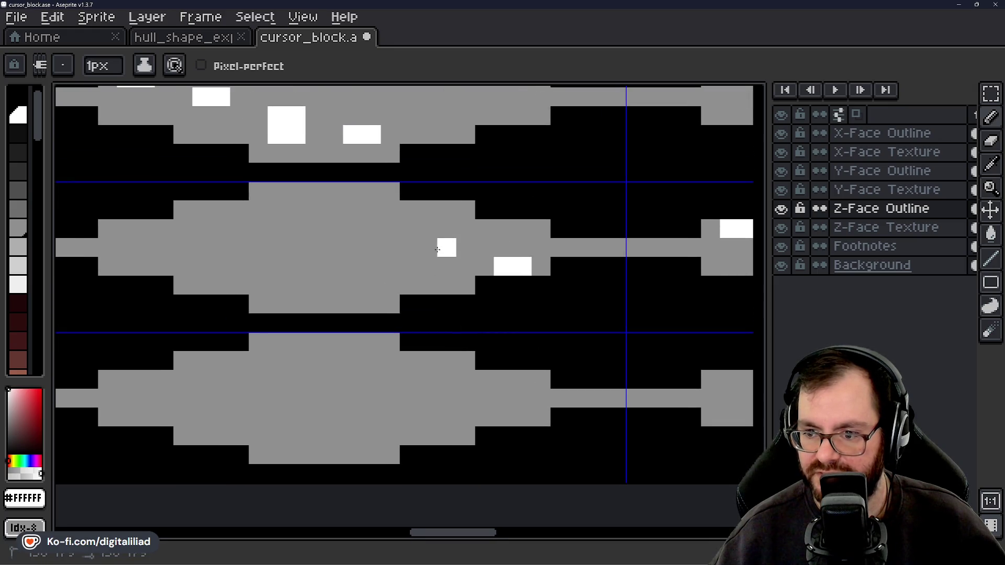
mouse_move(348, 261)
mouse_down()
mouse_move(420, 306)
mouse_move(403, 294)
mouse_up()
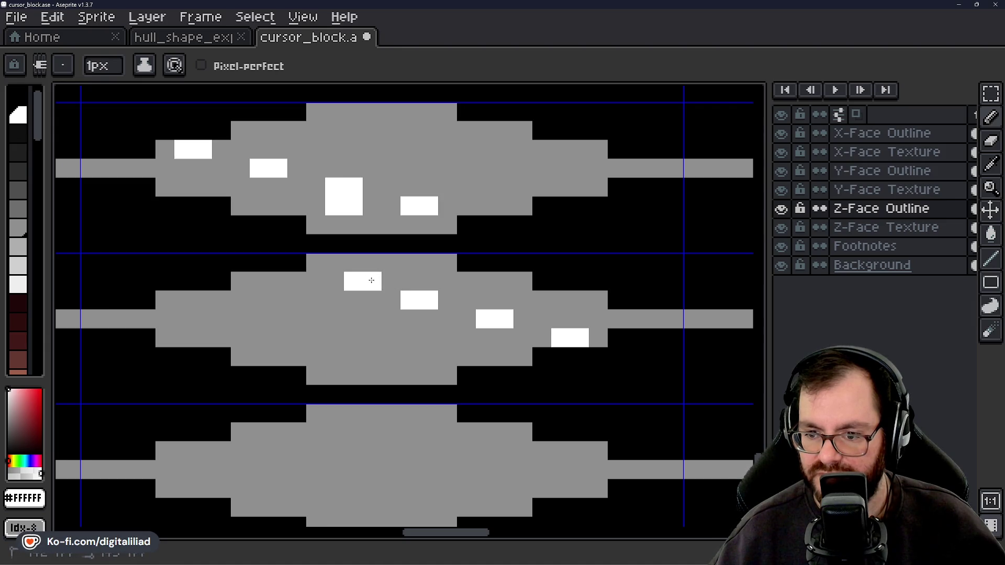
key(ctrl+z)
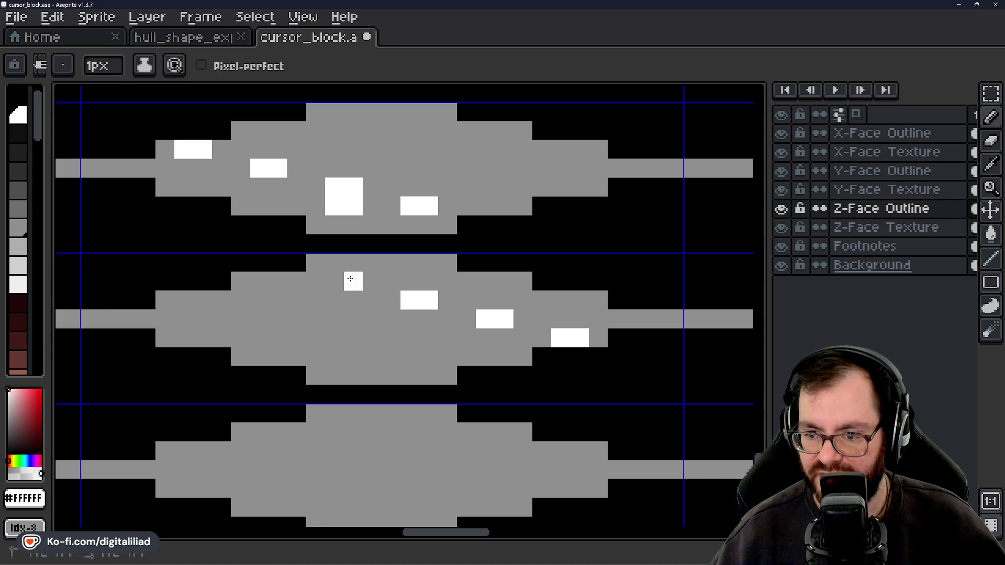
click(218, 38)
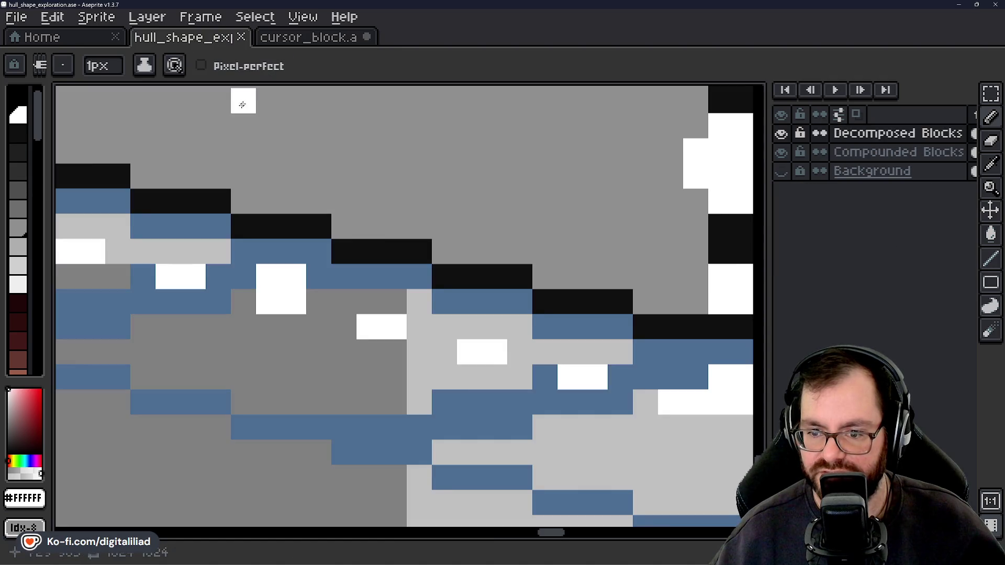
click(314, 39)
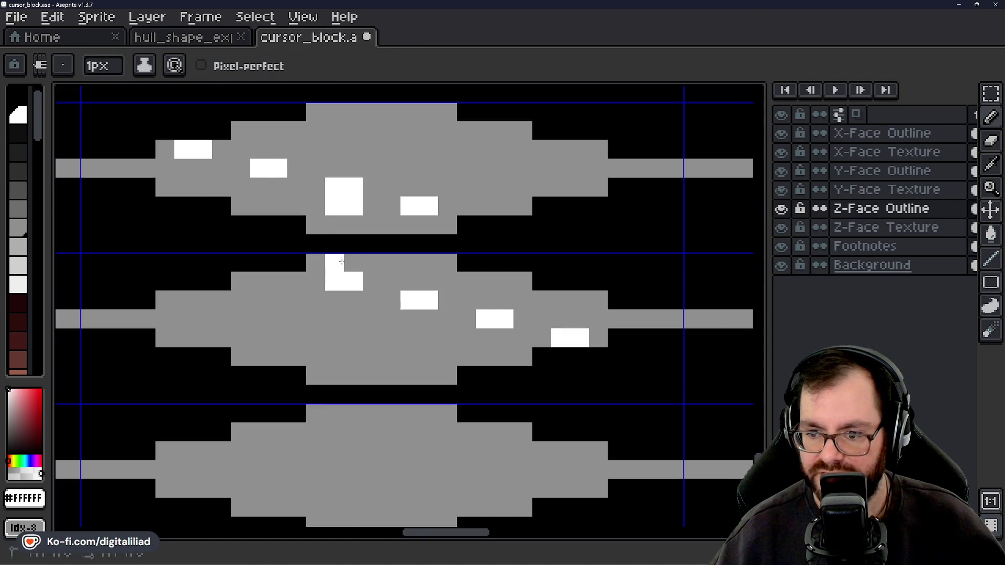
Save cursor_block.ase and bring the edited frames back into view
scroll(516, 361, down, 5)
scroll(477, 343, up, 2)
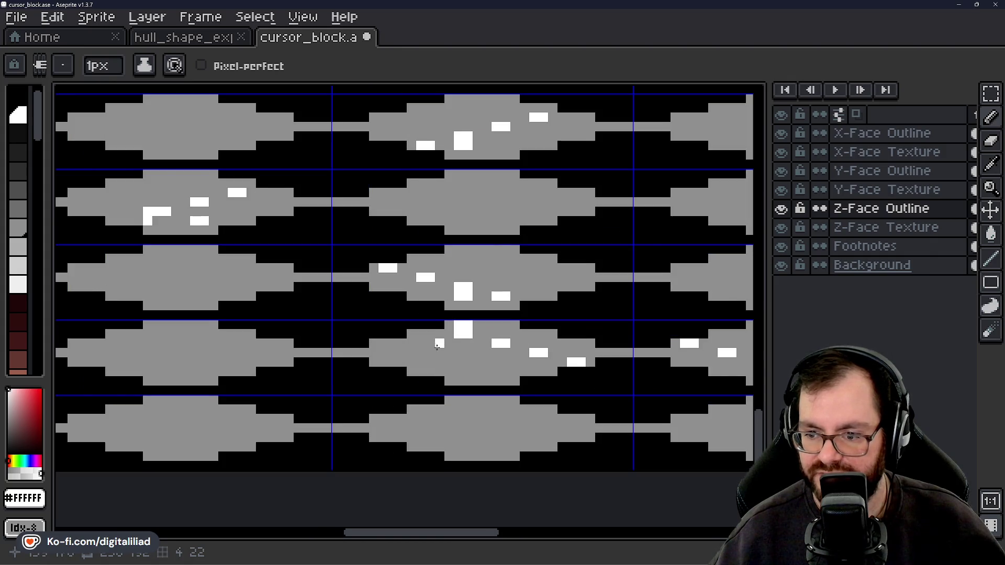
scroll(498, 350, up, 1)
scroll(498, 350, down, 3)
scroll(314, 157, up, 1)
key(ctrl+s)
scroll(291, 240, up, 2)
mouse_move(283, 303)
mouse_down()
mouse_move(209, 253)
mouse_move(349, 317)
mouse_up()
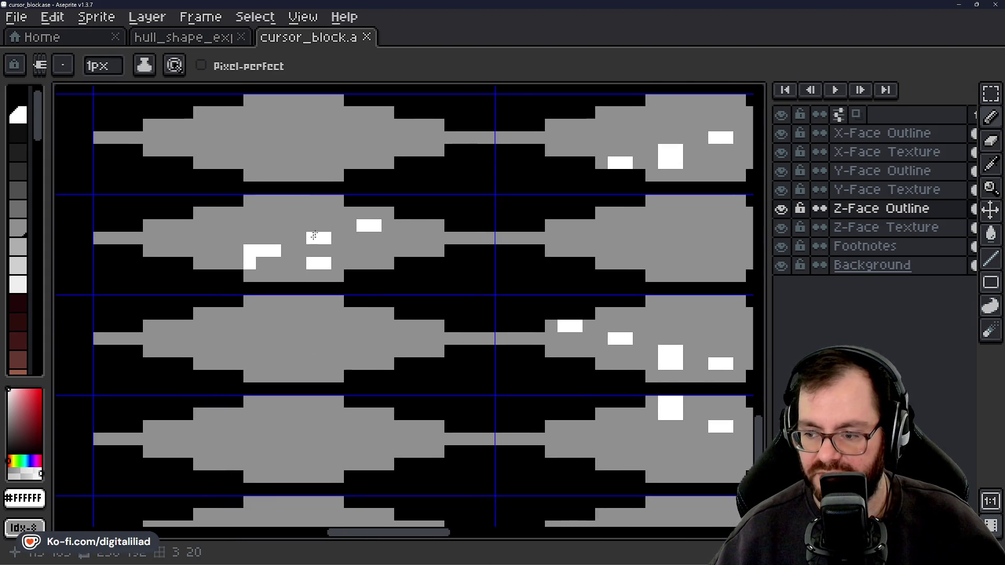
Switch to hull_shape_exploration and pan to the hull's stepped edge
click(196, 38)
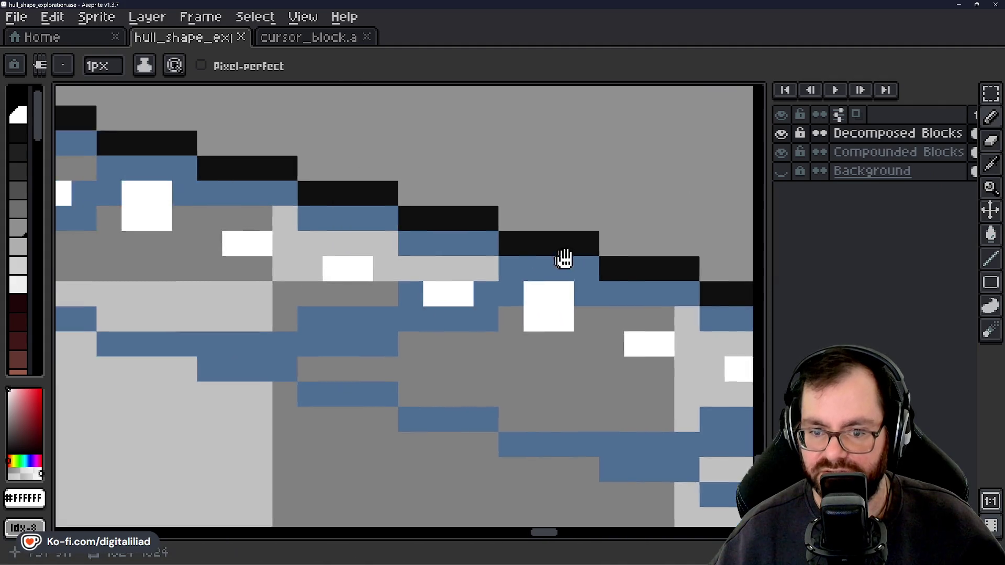
mouse_move(563, 259)
mouse_down()
mouse_move(437, 218)
mouse_move(554, 249)
mouse_up()
scroll(554, 249, down, 1)
mouse_move(340, 243)
mouse_down()
mouse_move(492, 243)
mouse_move(525, 226)
mouse_move(506, 227)
mouse_up()
scroll(492, 242, up, 1)
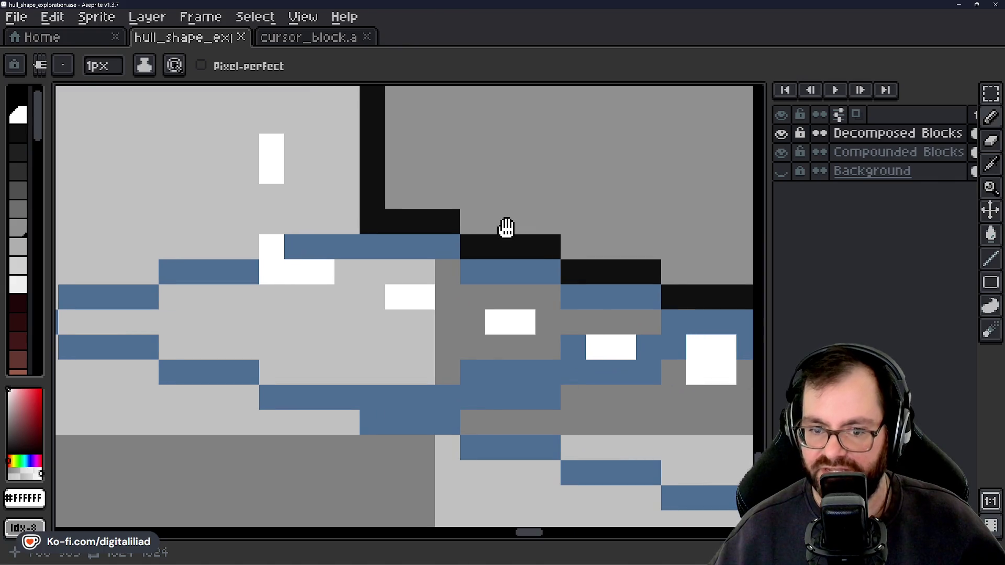
Add a white pixel at the hull's black step, then a pixel and two-pixel block in a cursor frame
click(397, 221)
scroll(399, 217, down, 1)
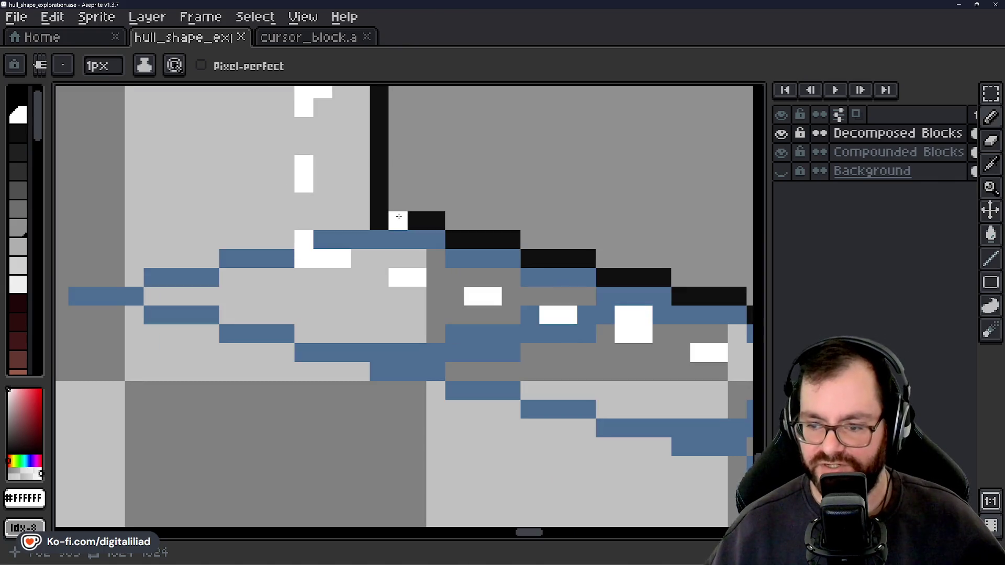
key(ctrl+Tab)
click(298, 280)
mouse_move(336, 287)
mouse_down()
mouse_move(305, 282)
mouse_move(311, 296)
mouse_up()
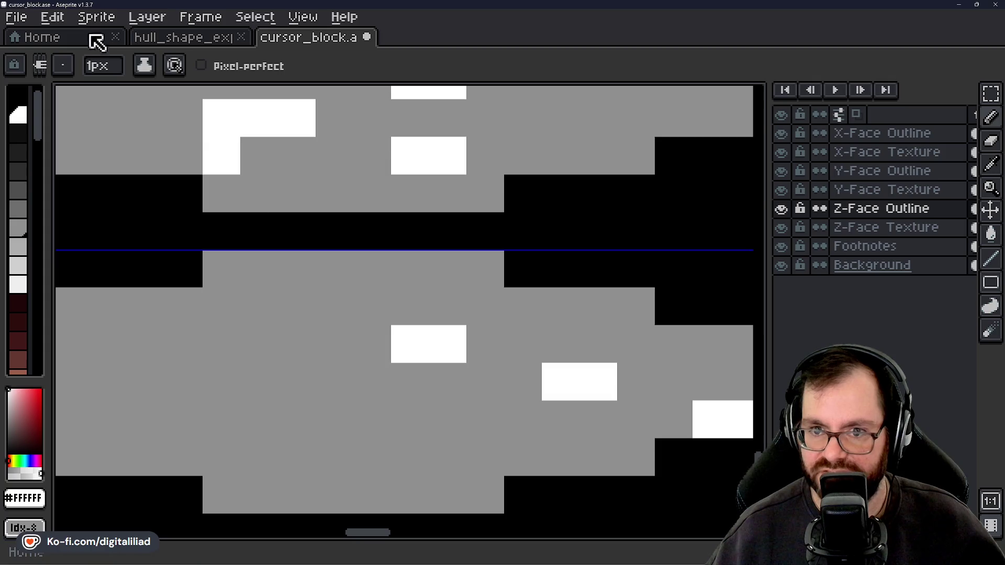
After checking the hull sprite, draw white pixels beside the white square and pan to the sheet's left columns
click(166, 45)
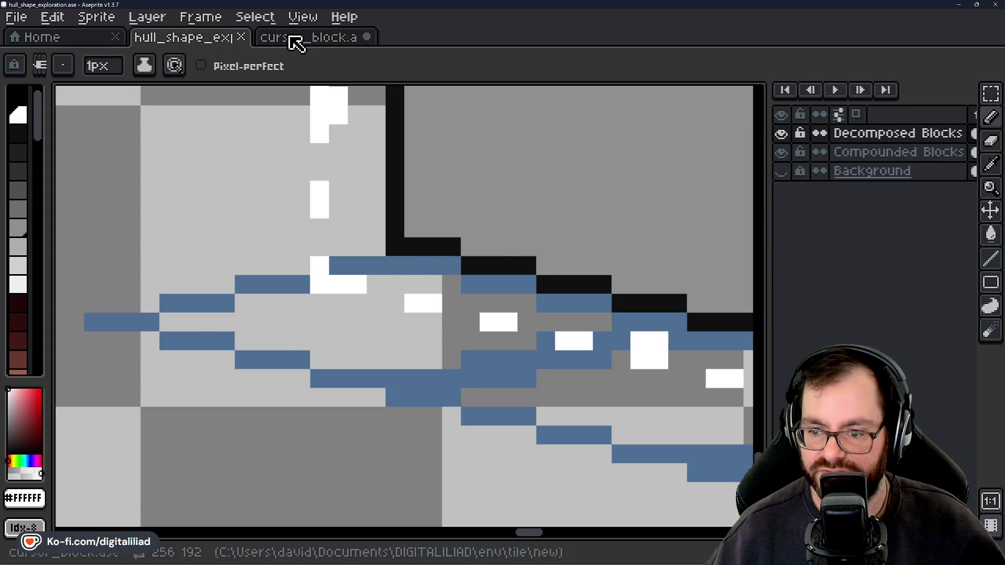
click(295, 42)
mouse_move(308, 299)
mouse_down()
mouse_move(224, 292)
mouse_move(217, 271)
mouse_up()
scroll(220, 269, down, 3)
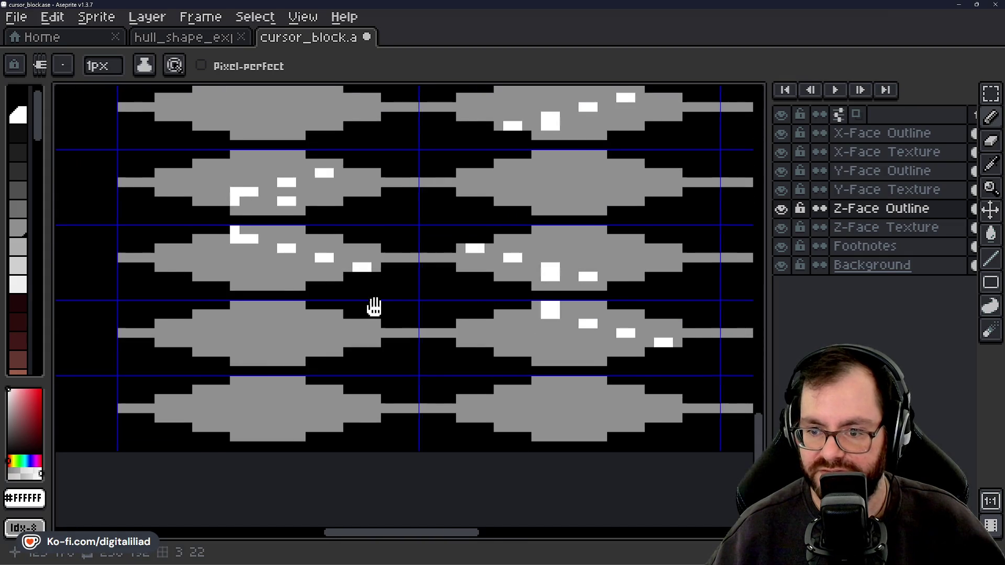
scroll(372, 307, down, 2)
drag(464, 317, 422, 282)
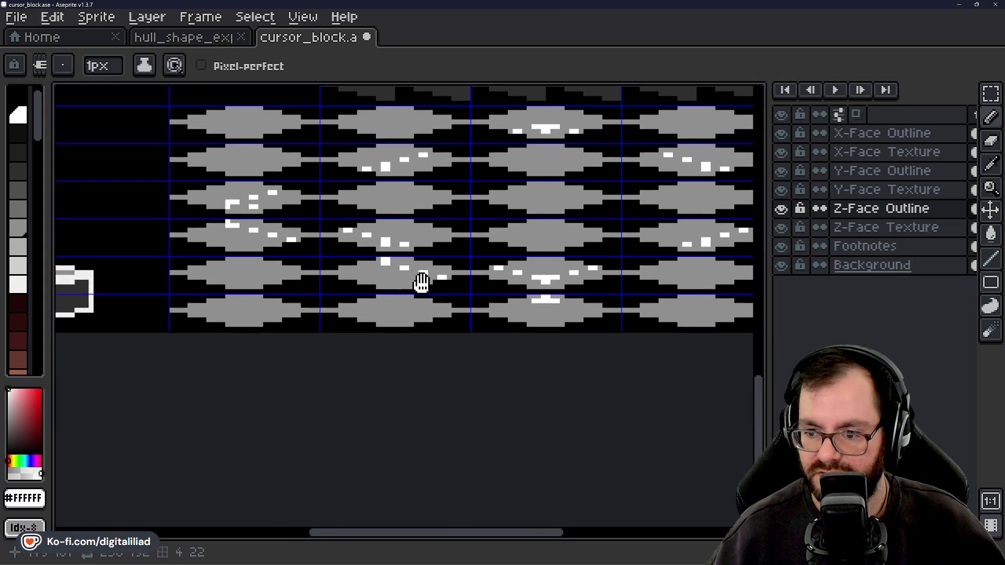
mouse_move(492, 306)
mouse_down()
mouse_move(376, 287)
mouse_move(178, 91)
mouse_up()
Return to hull_shape_exploration and pan to another section of the hull
click(177, 38)
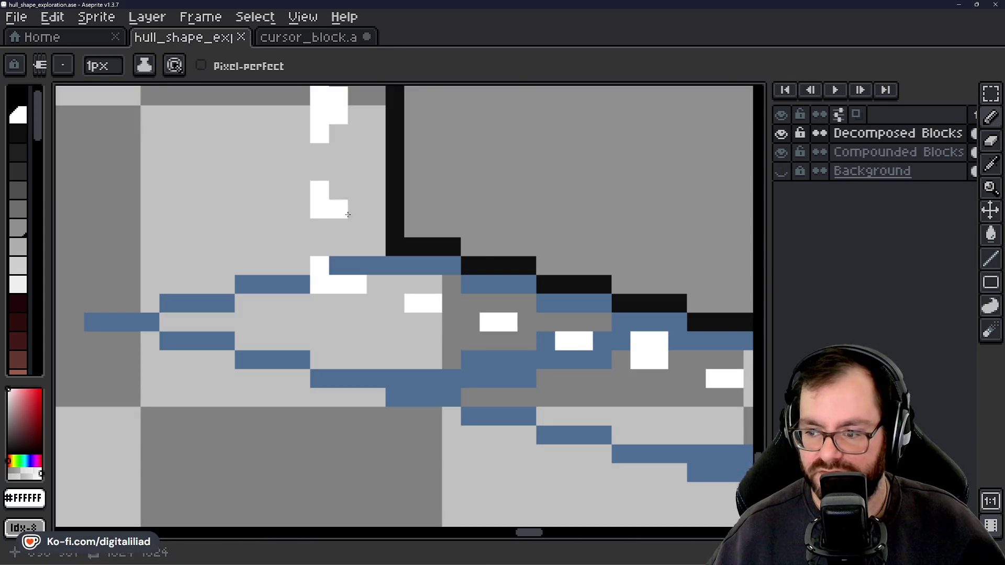
scroll(613, 304, right, 10)
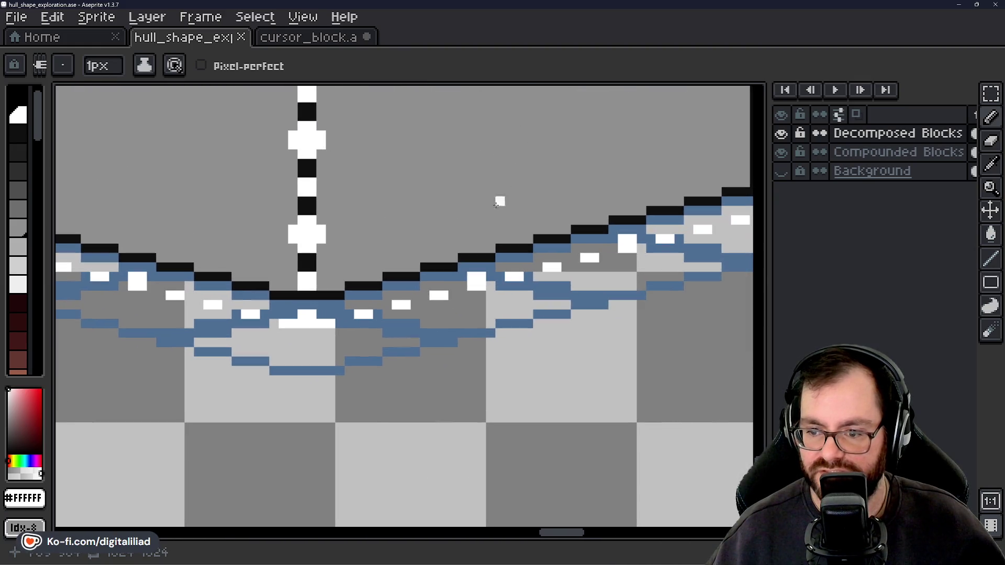
mouse_move(497, 204)
mouse_down()
mouse_move(393, 242)
mouse_move(421, 231)
mouse_move(316, 240)
mouse_up()
scroll(463, 259, up, 2)
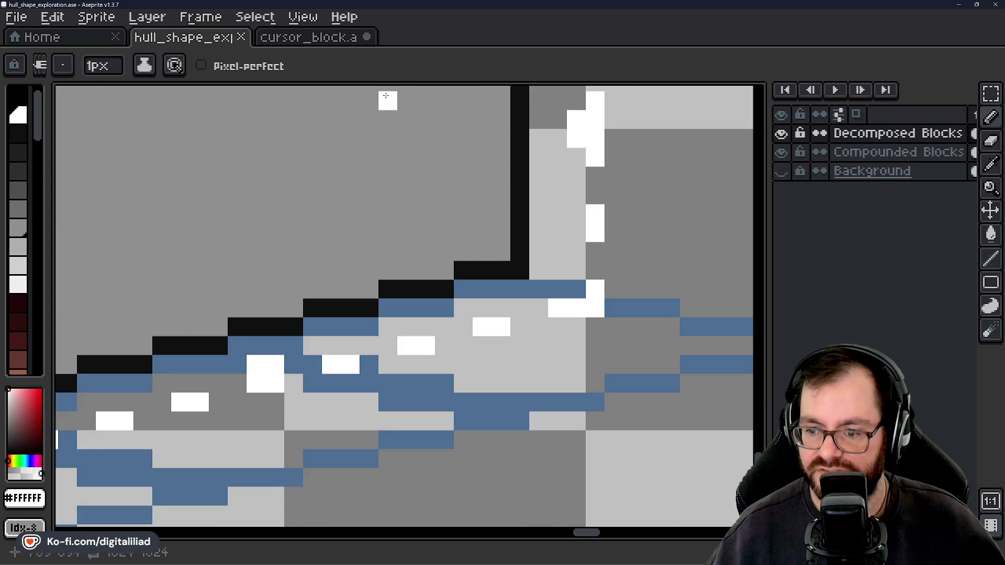
Back on cursor_block, draw two white pixels below the cursor cell and one in the next frame
click(325, 37)
scroll(365, 224, down, 2)
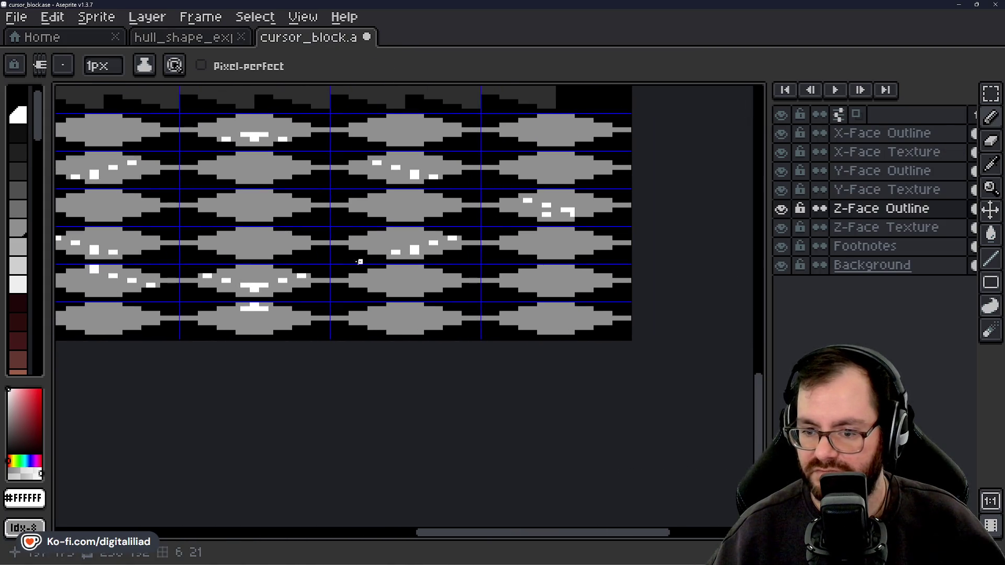
scroll(360, 261, up, 2)
mouse_move(385, 293)
mouse_down()
mouse_move(693, 261)
mouse_move(318, 268)
mouse_up()
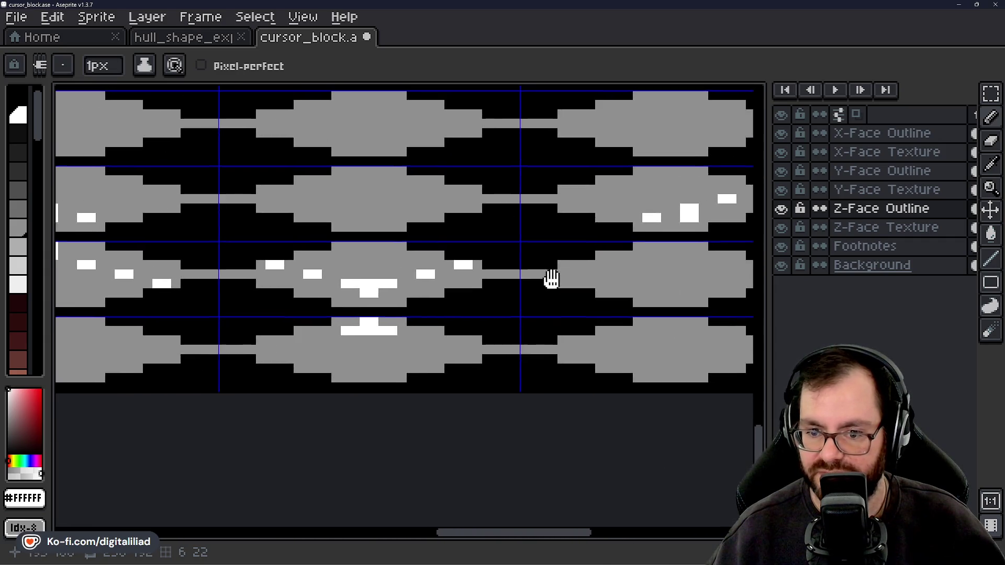
scroll(423, 267, up, 3)
drag(412, 282, 437, 282)
mouse_move(539, 259)
mouse_down()
mouse_move(401, 272)
mouse_move(322, 263)
mouse_up()
click(377, 267)
Add white pixel blocks to other frames, extending one upward and widening another to two pixels
scroll(392, 268, down, 4)
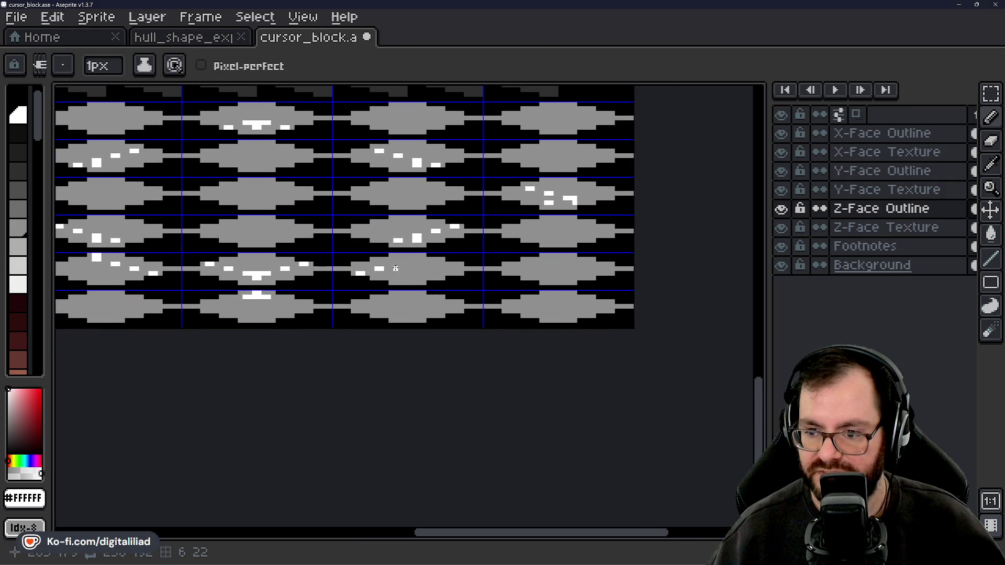
scroll(395, 268, up, 2)
click(465, 231)
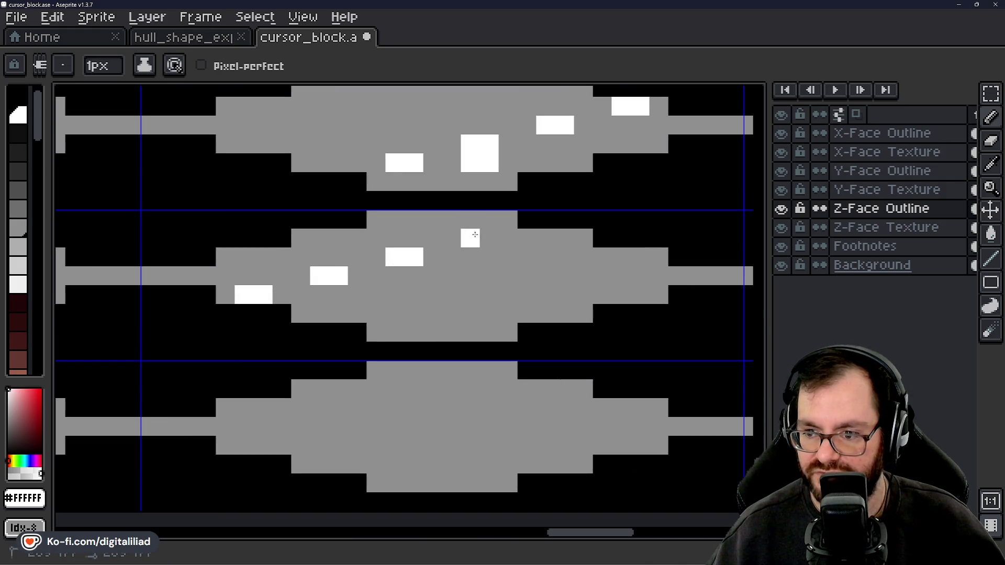
drag(479, 228, 492, 220)
scroll(486, 222, down, 3)
mouse_move(376, 245)
mouse_down()
mouse_move(399, 256)
mouse_move(273, 277)
mouse_up()
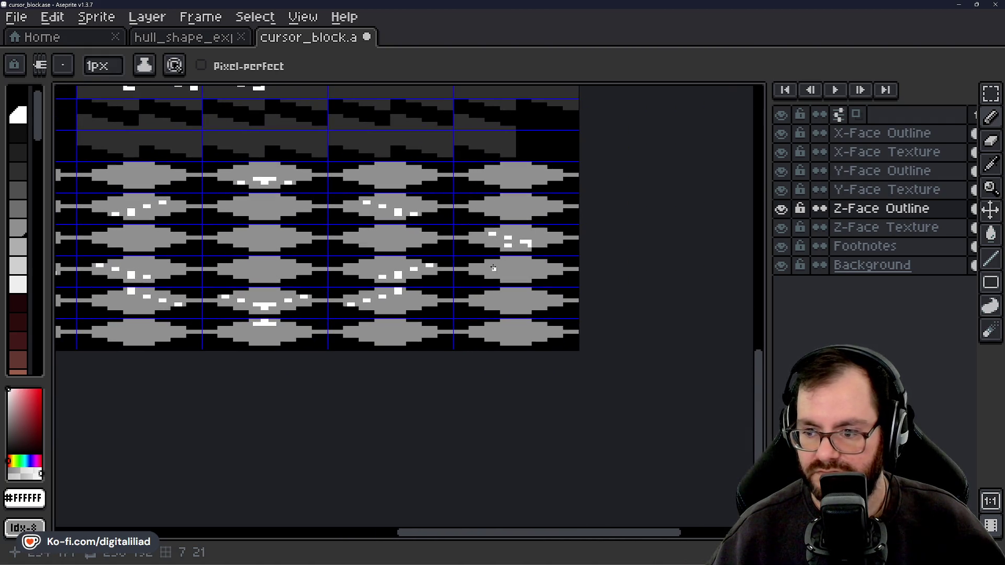
scroll(493, 268, up, 3)
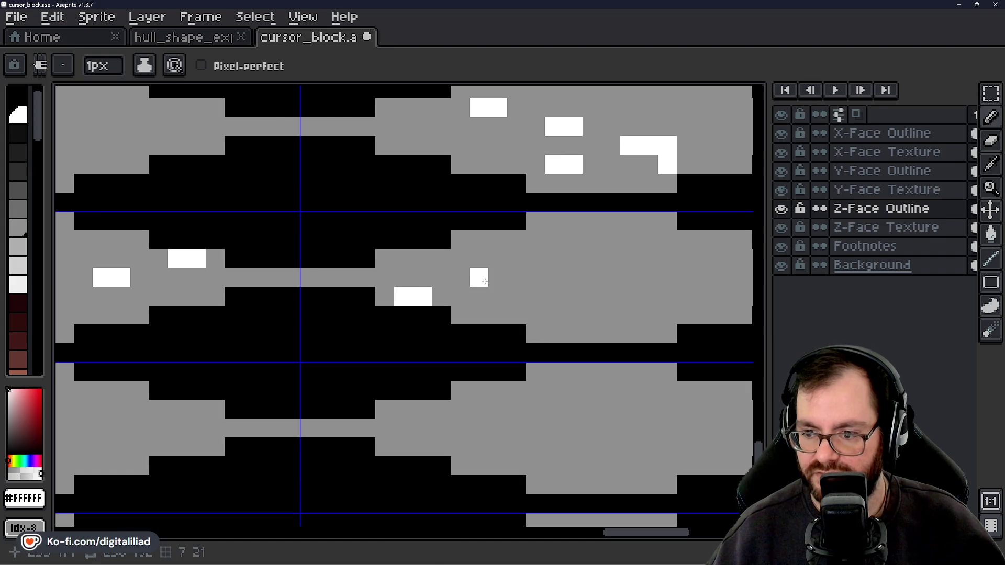
drag(485, 281, 498, 277)
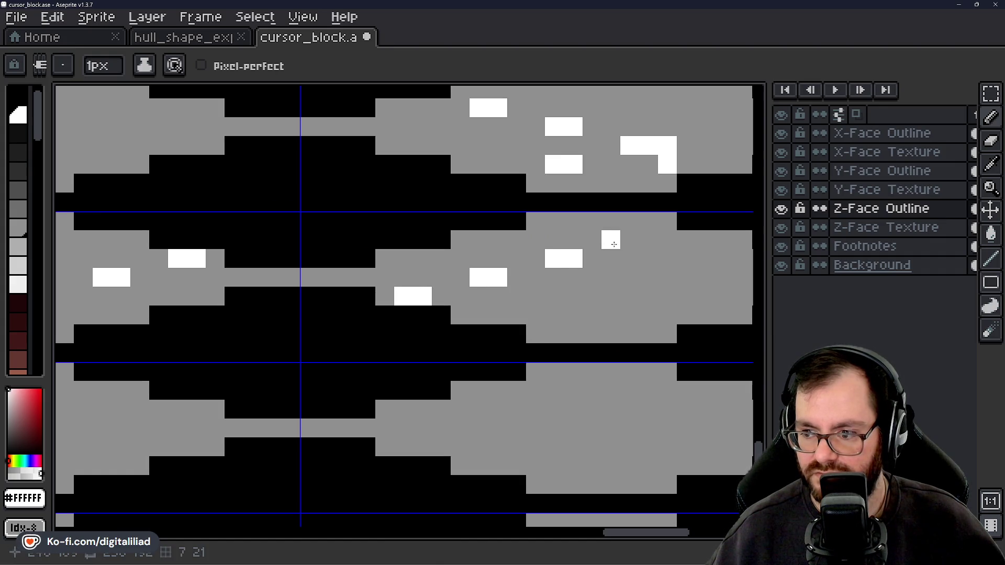
Save cursor_block.ase and make Z-Face Texture the active layer
key(ctrl+s)
scroll(662, 228, down, 5)
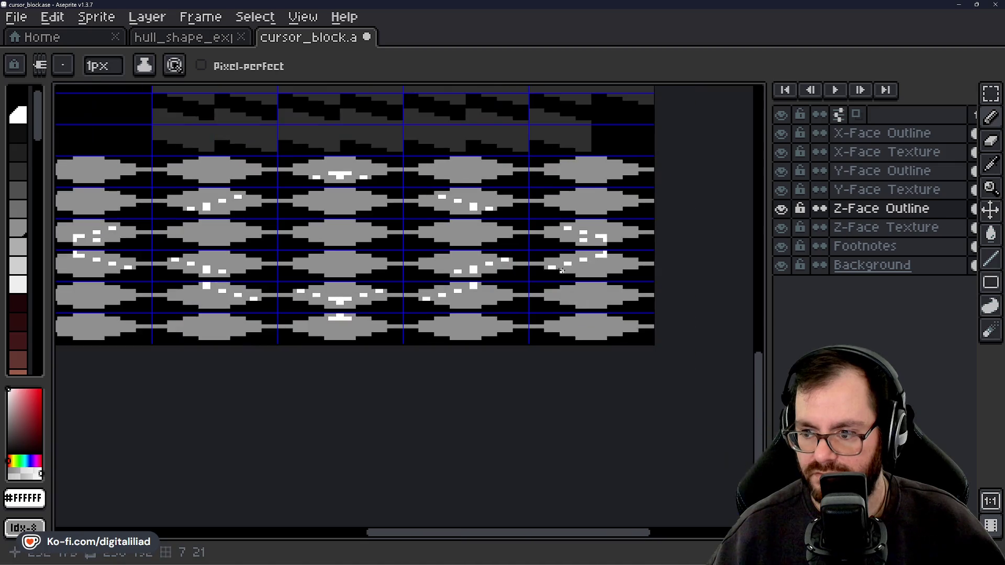
scroll(601, 285, up, 1)
scroll(601, 284, down, 1)
scroll(462, 248, up, 1)
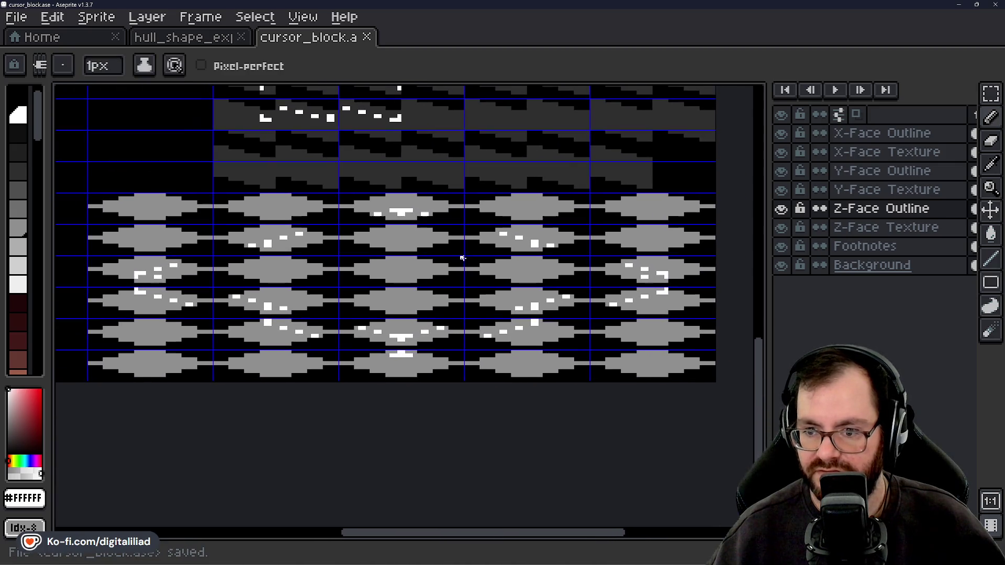
scroll(448, 267, up, 1)
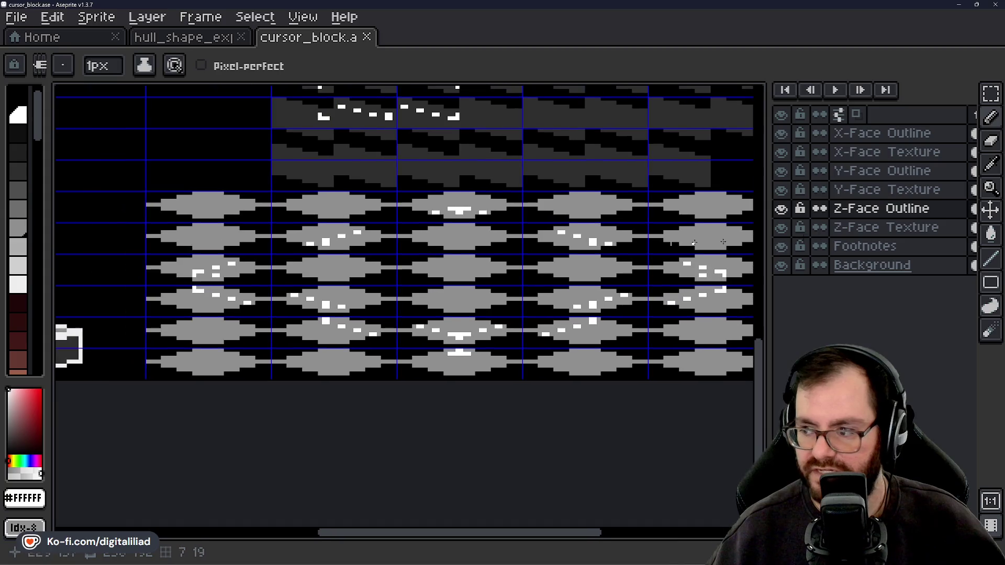
click(814, 191)
click(892, 229)
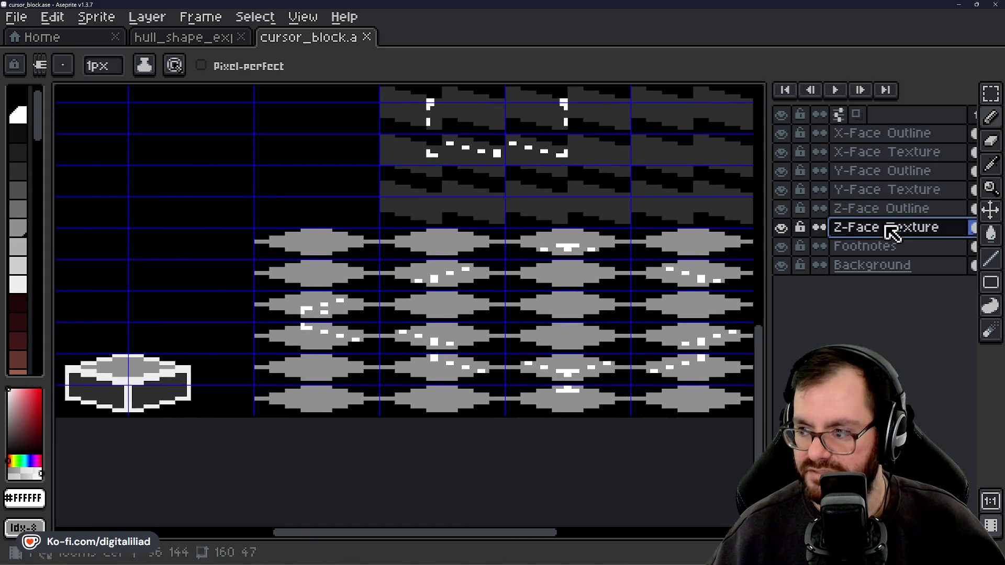
With the Rectangular Marquee, clear the first six grey Z-face blob cells, including a bottom-row one
click(311, 245)
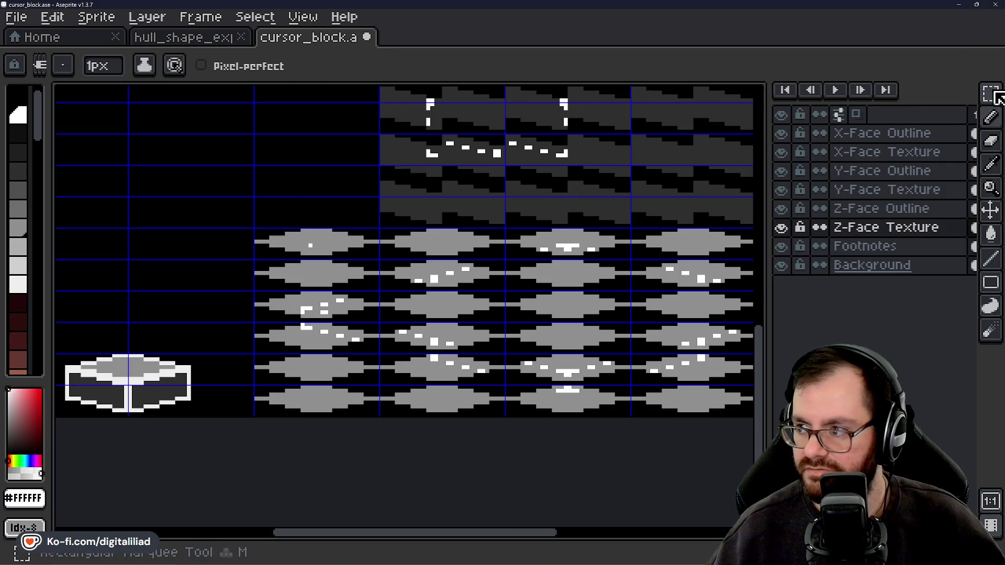
click(990, 93)
key(Delete)
mouse_move(272, 231)
mouse_down()
mouse_move(314, 238)
mouse_move(325, 273)
mouse_up()
key(Delete)
drag(397, 231, 433, 242)
key(Delete)
drag(440, 308, 471, 301)
key(Delete)
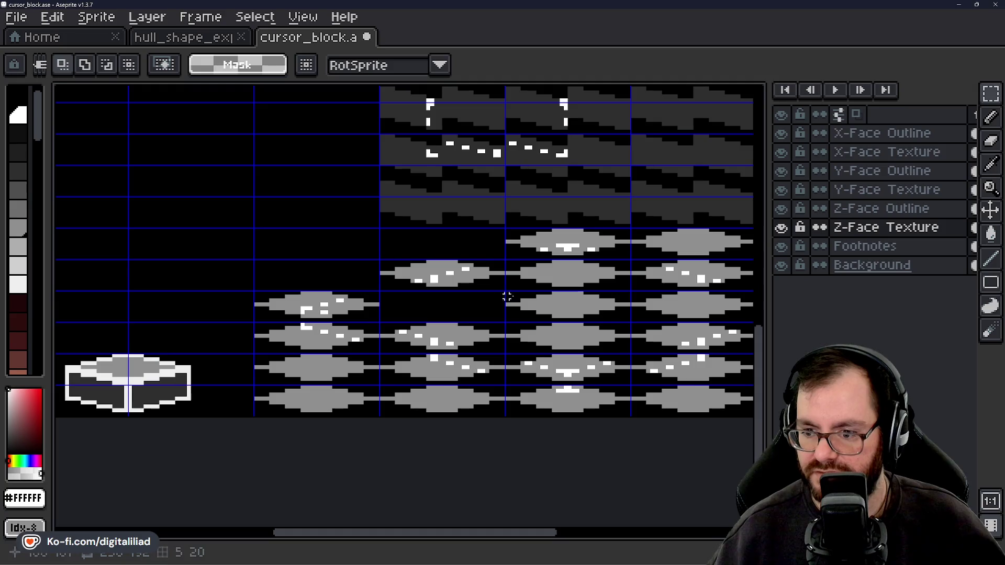
drag(545, 304, 559, 311)
key(Delete)
drag(544, 267, 576, 278)
key(Delete)
drag(544, 330, 568, 349)
key(Delete)
Undo the last few blob clears and drop the selection
drag(559, 307, 298, 316)
key(ctrl+z)
key(ctrl+d)
key(ctrl+z)
key(ctrl+z)
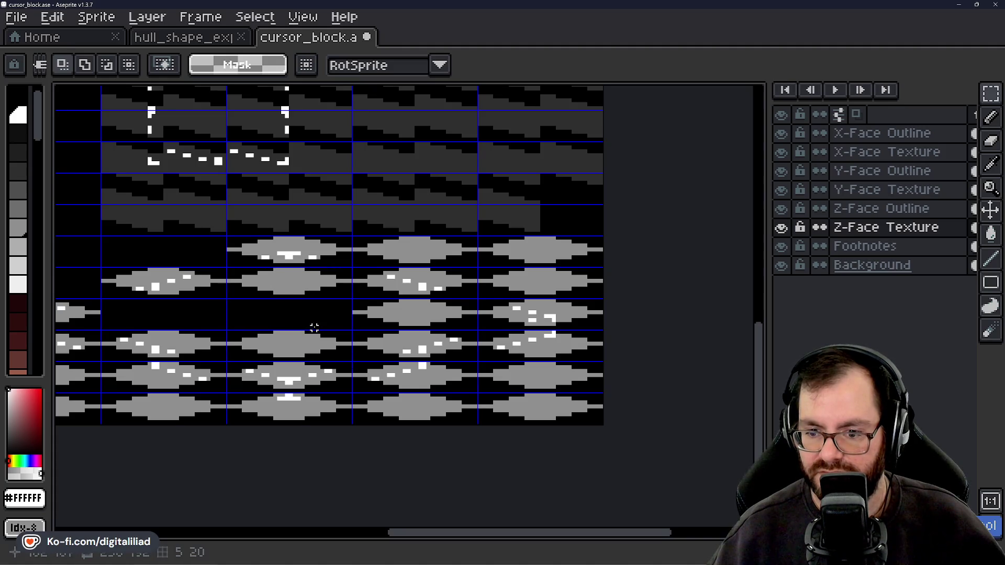
key(ctrl+z)
Clear six more grey blob cells across the left, middle and bottom of the sheet
drag(303, 343, 321, 359)
key(Delete)
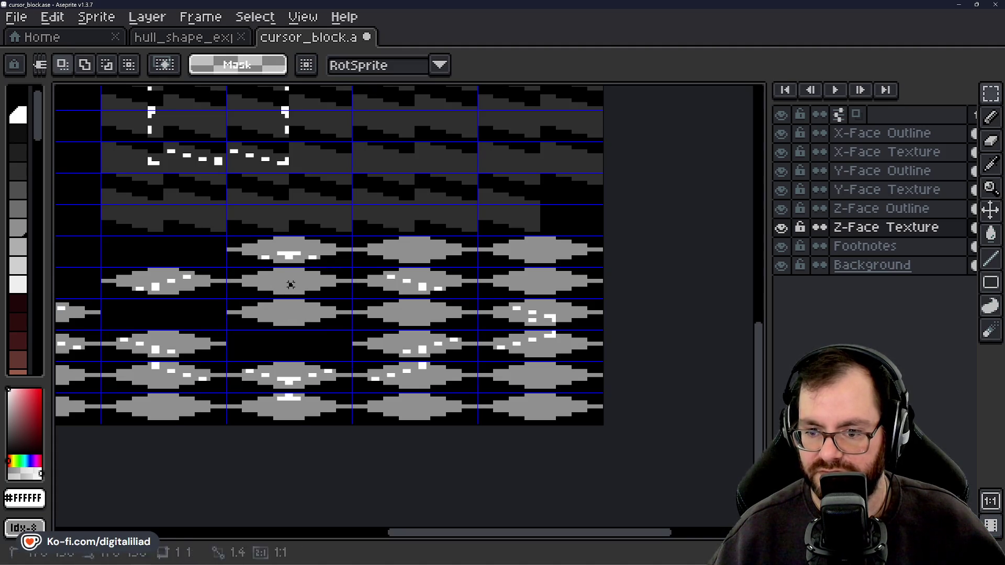
drag(288, 284, 296, 291)
key(Delete)
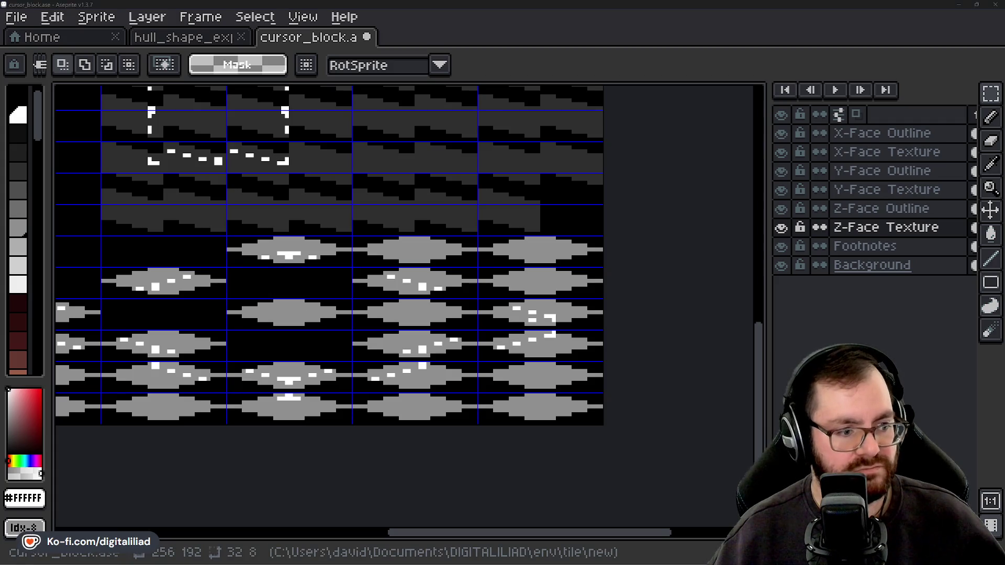
drag(415, 314, 425, 329)
key(Delete)
drag(408, 245, 450, 261)
key(Delete)
mouse_move(554, 250)
mouse_down()
mouse_move(571, 263)
mouse_move(565, 288)
mouse_up()
key(Delete)
key(Delete)
key(Delete)
mouse_move(544, 369)
mouse_down()
mouse_move(555, 382)
mouse_move(545, 407)
mouse_up()
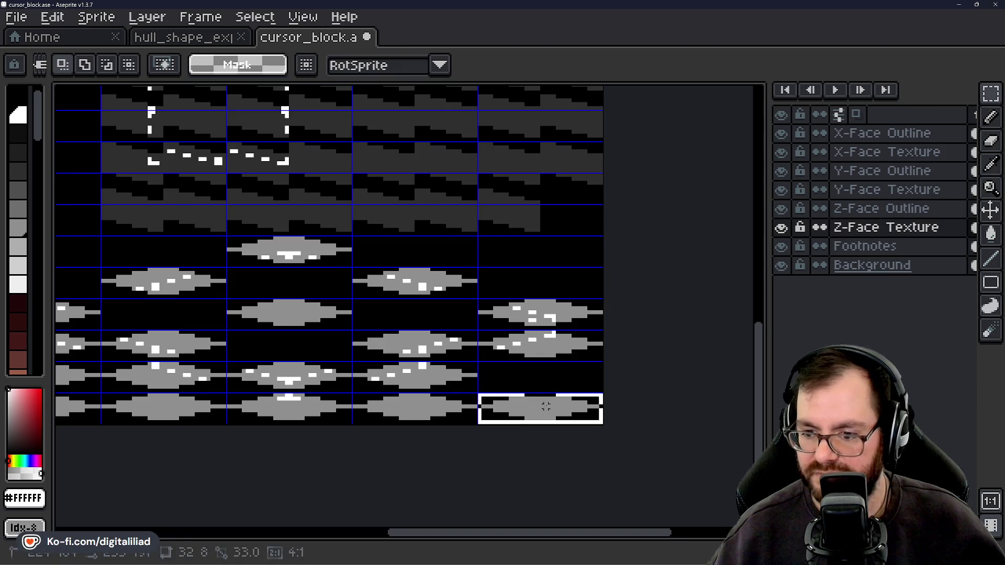
Clear the remaining bottom-row blobs, including the bottom-left ones
key(Delete)
drag(413, 401, 459, 416)
key(Delete)
scroll(324, 366, left, 3)
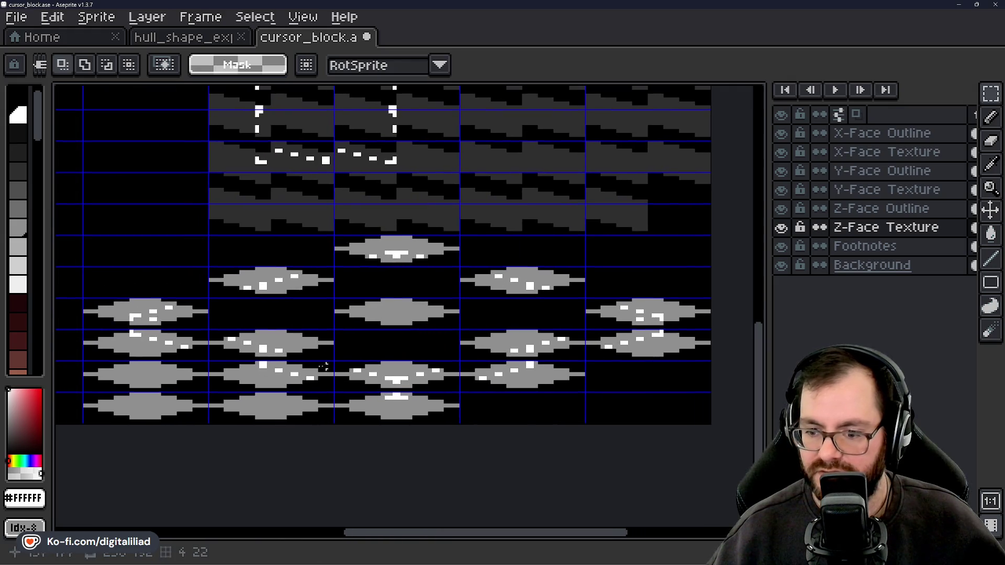
drag(236, 400, 283, 413)
key(Delete)
mouse_move(143, 399)
mouse_down()
mouse_move(150, 406)
mouse_move(147, 387)
mouse_up()
key(Delete)
key(Delete)
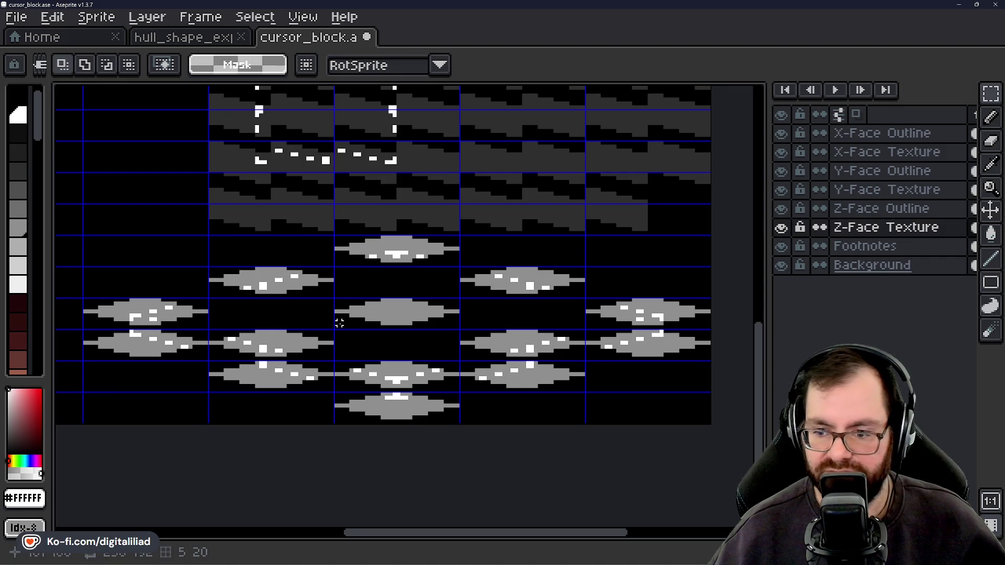
Save cursor_block.ase and reposition the zoomed-out sprite sheet
scroll(339, 323, down, 2)
key(ctrl+s)
scroll(331, 296, up, 2)
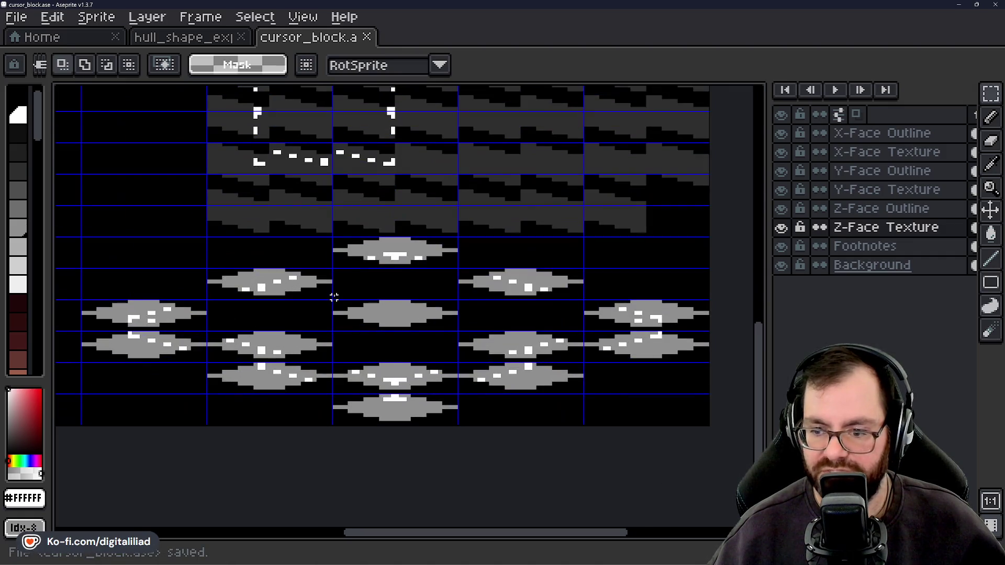
scroll(439, 180, up, 5)
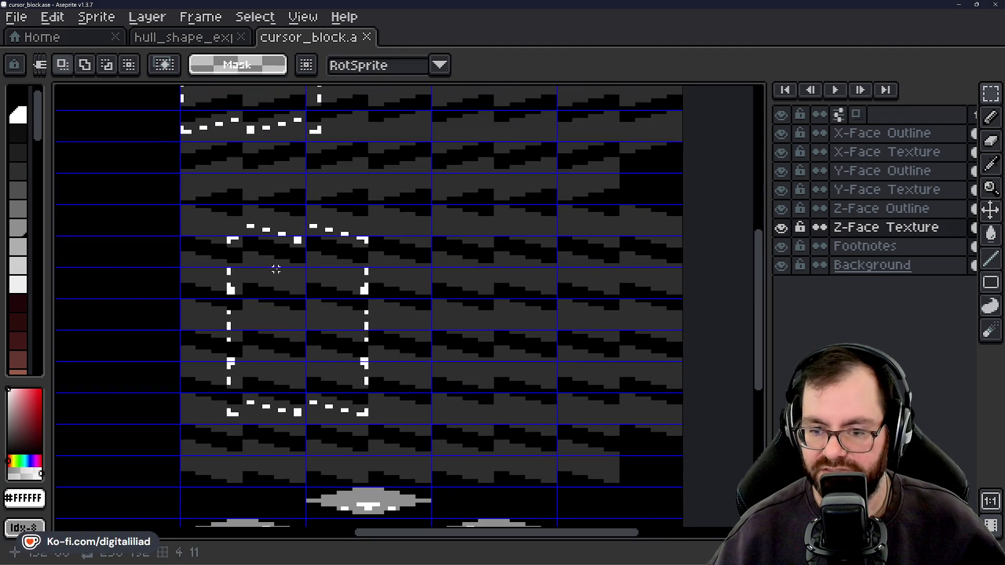
drag(279, 278, 292, 293)
key(ctrl+d)
scroll(174, 175, down, 3)
drag(362, 262, 386, 277)
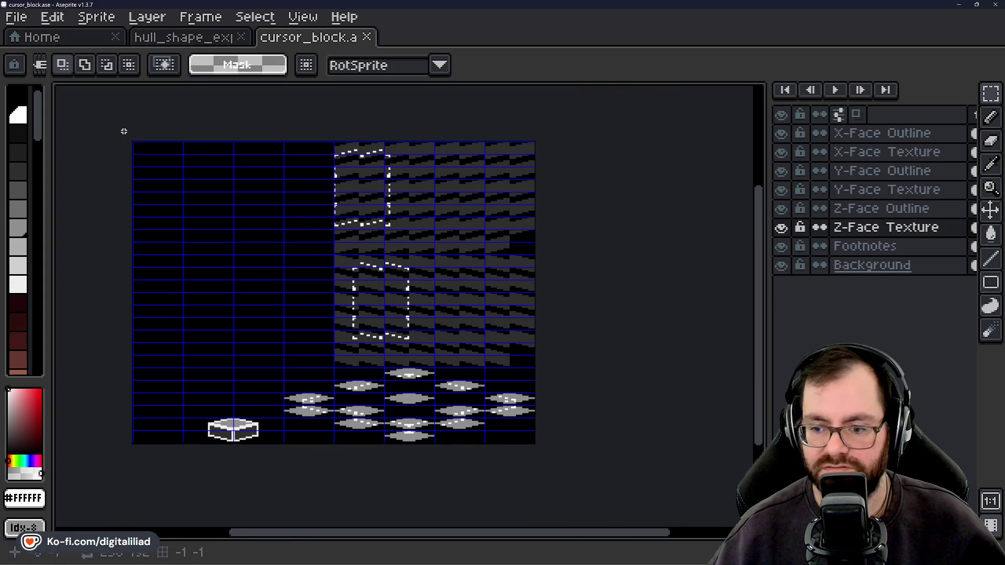
Erase the cube sketch from the Footnotes layer
mouse_move(279, 385)
mouse_down()
mouse_move(366, 342)
mouse_move(492, 257)
mouse_up()
click(805, 247)
scroll(518, 319, up, 3)
drag(235, 233, 363, 304)
key(Delete)
scroll(363, 304, down, 1)
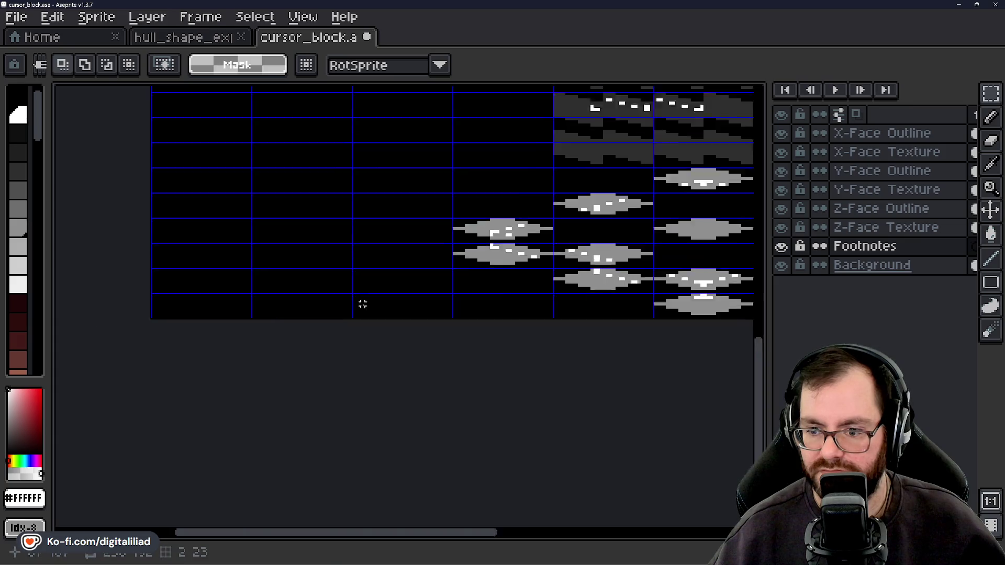
scroll(362, 304, down, 1)
drag(251, 361, 239, 373)
Make X-Face Texture the active layer and bring the top cursor frame's tiles into view
click(881, 135)
click(884, 152)
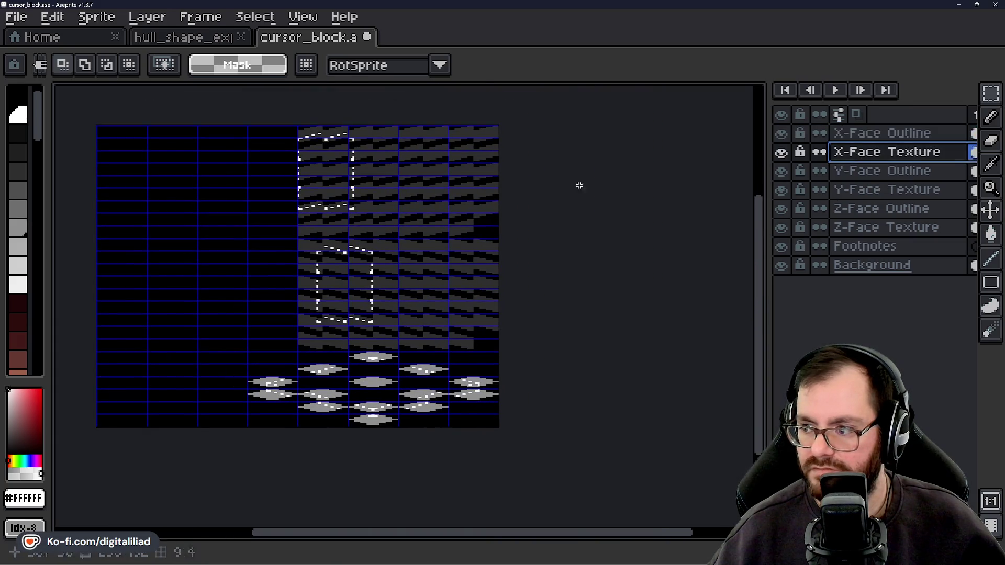
scroll(337, 162, up, 1)
scroll(283, 150, up, 1)
drag(282, 150, 259, 269)
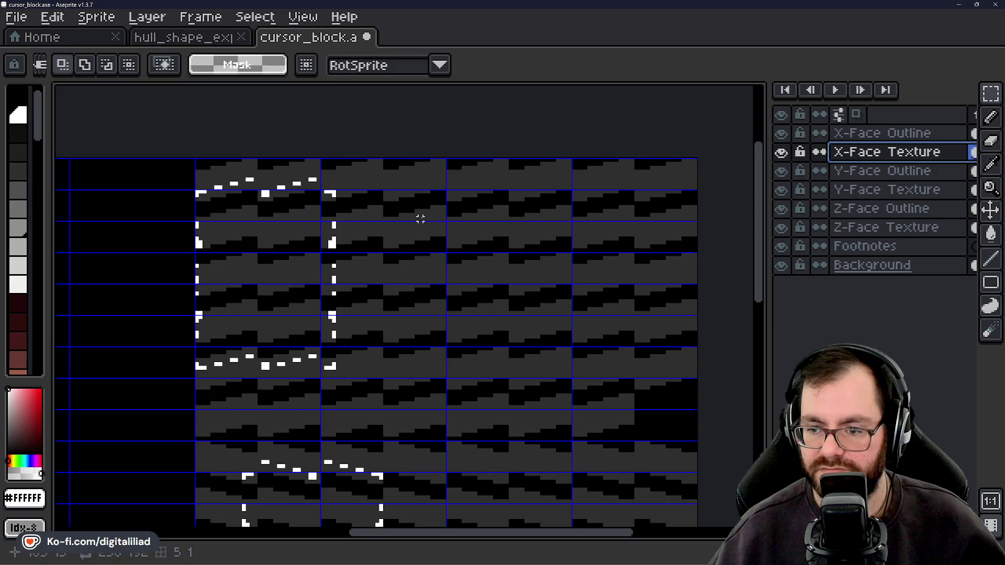
drag(420, 219, 376, 198)
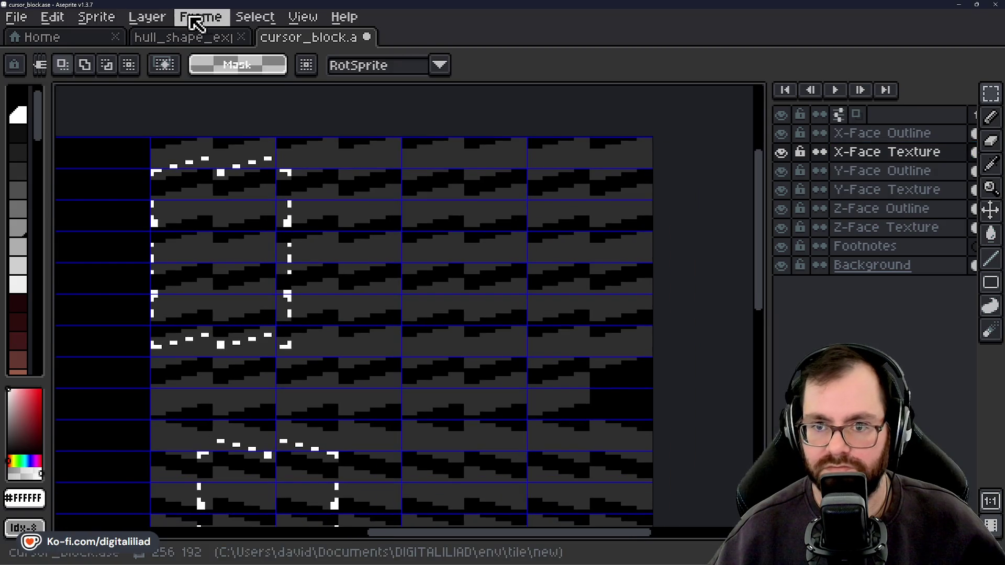
Set the grid to width 16 and height 12 in Grid Settings
click(192, 18)
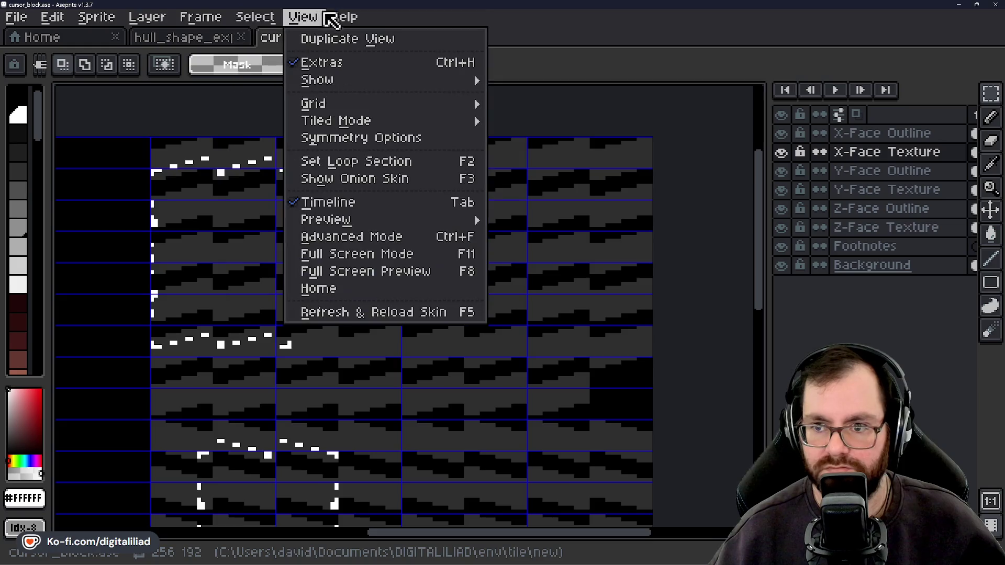
mouse_move(394, 107)
click(518, 103)
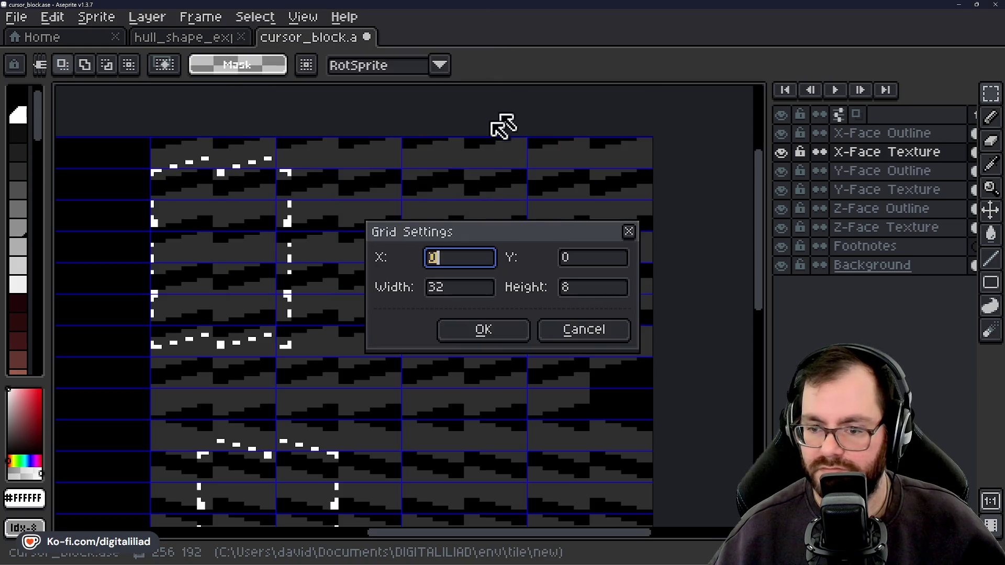
click(451, 287)
text(16)
key(Tab)
text(12)
key(Return)
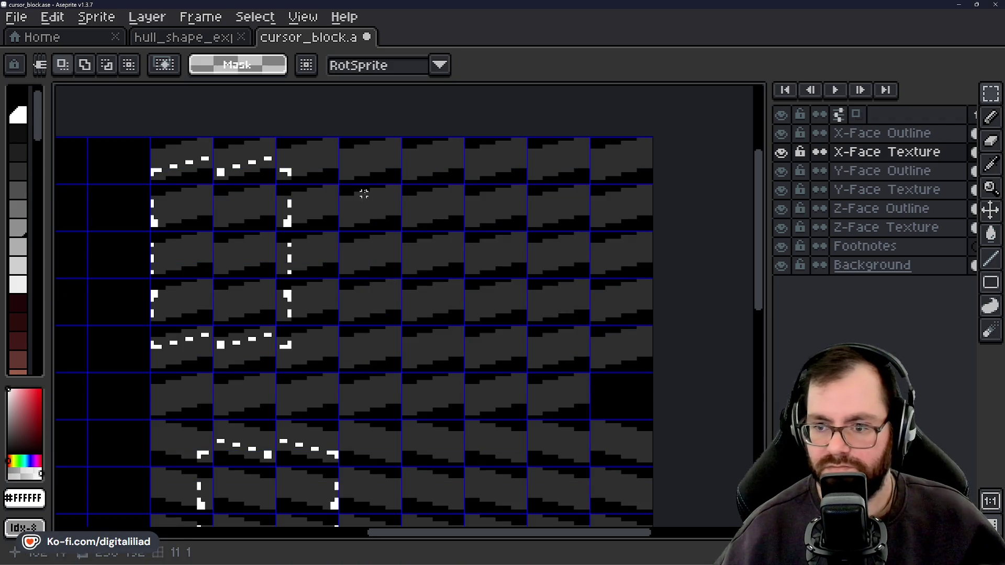
Cut away the tile block right of the frame, the row below it, and both middle tiles
drag(363, 167, 603, 388)
key(ctrl+x)
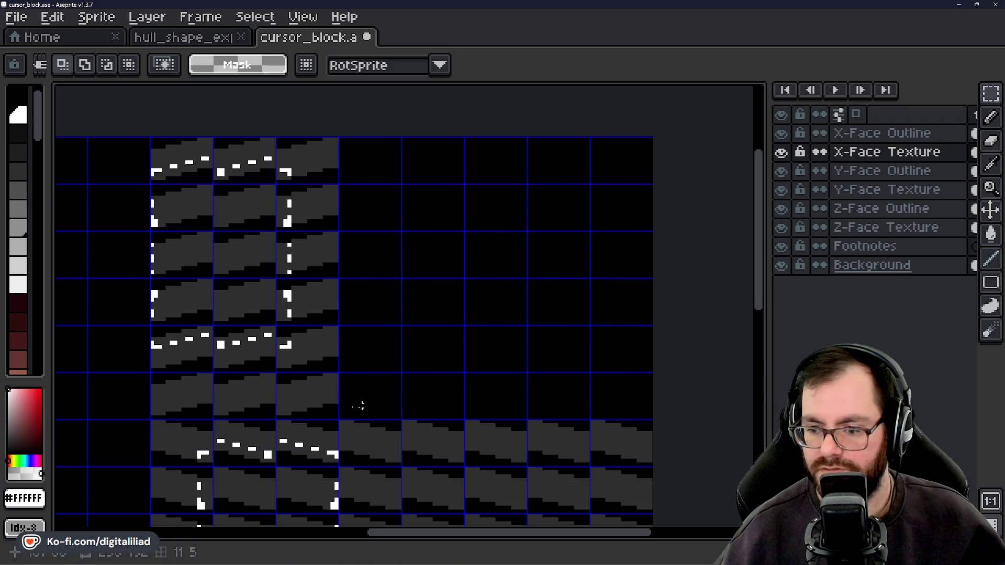
drag(179, 398, 314, 396)
key(ctrl+x)
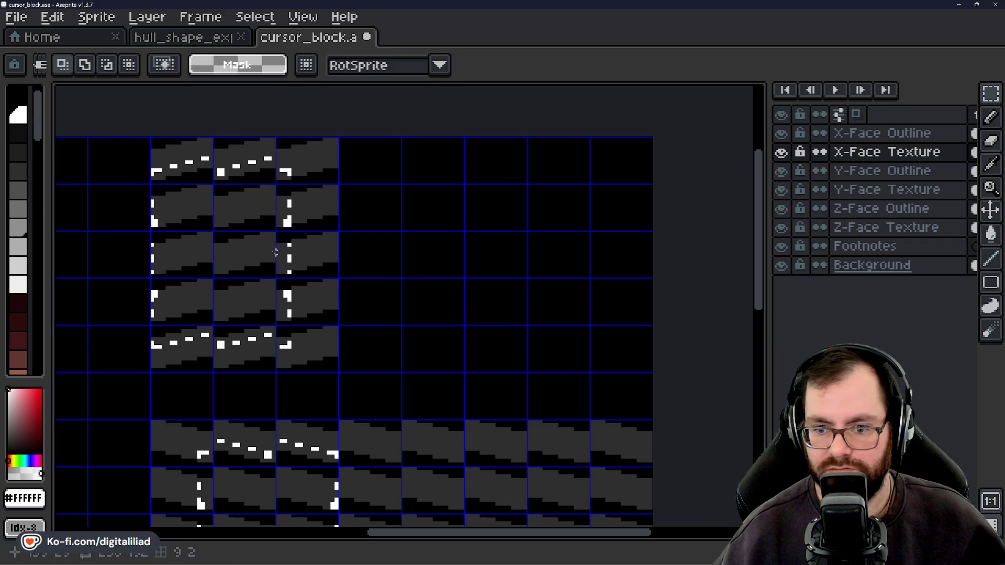
drag(247, 220, 265, 240)
key(ctrl+x)
drag(242, 294, 251, 300)
key(ctrl+x)
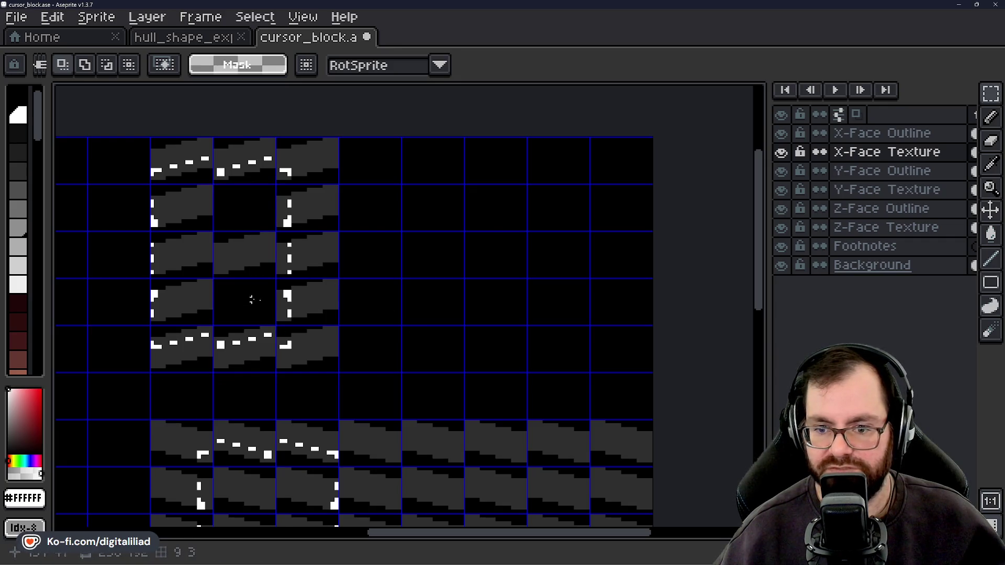
Bring the lower cursor frame into view and try selecting its middle cells, then deselect
drag(448, 393, 474, 257)
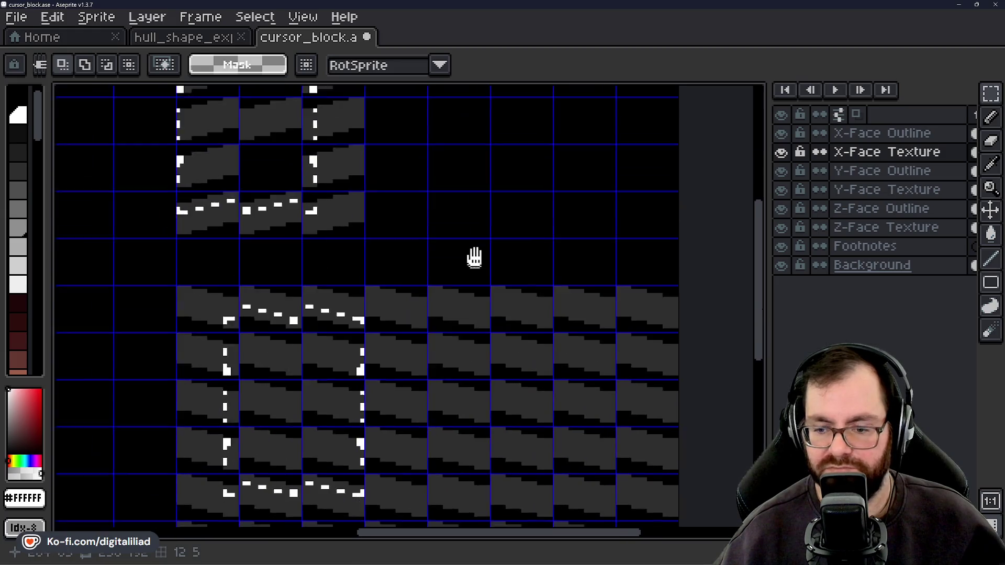
scroll(474, 257, down, 5)
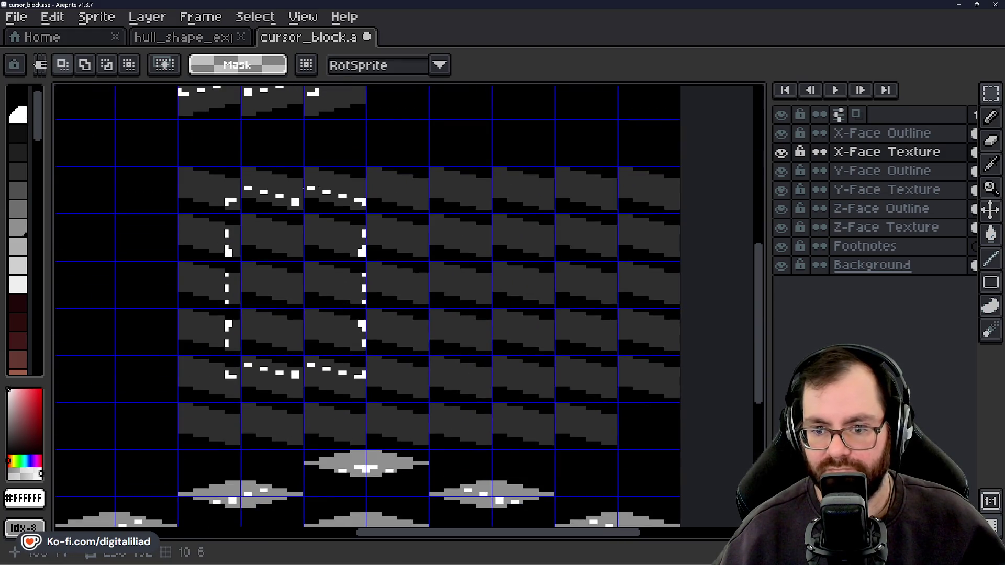
drag(276, 240, 276, 259)
click(271, 336)
drag(271, 336, 281, 348)
click(282, 349)
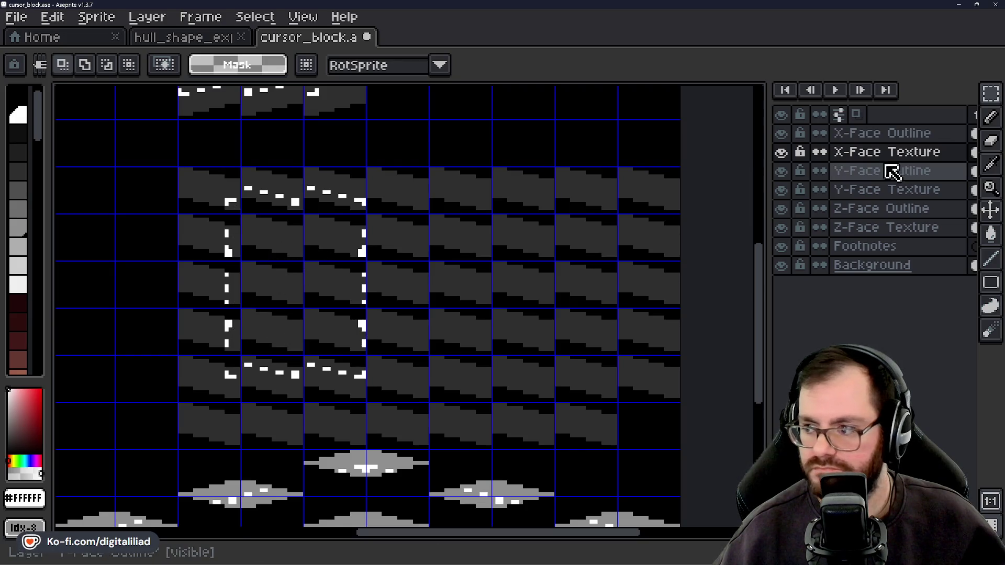
On Y-Face Texture, clear the upper and lower middle cells inside the block
click(892, 172)
click(870, 193)
drag(251, 222, 276, 227)
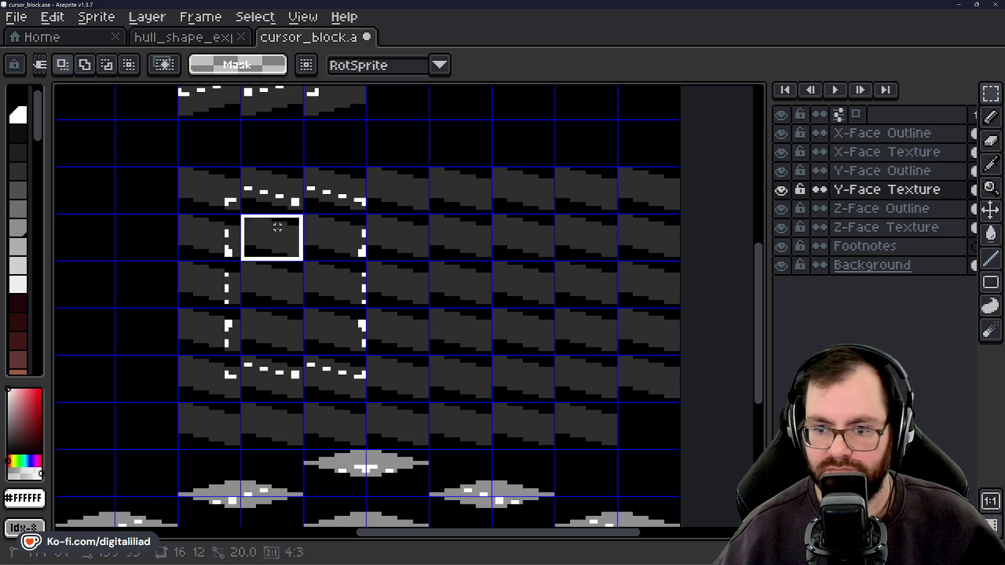
key(Delete)
drag(265, 321, 302, 311)
key(Delete)
Clear the Y-face texture tiles right of the block and along the bottom row
mouse_move(415, 200)
mouse_down()
mouse_move(421, 256)
mouse_move(626, 417)
mouse_up()
key(Delete)
scroll(398, 356, down, 2)
scroll(397, 356, left, 2)
drag(319, 343, 430, 340)
key(Delete)
scroll(477, 330, down, 3)
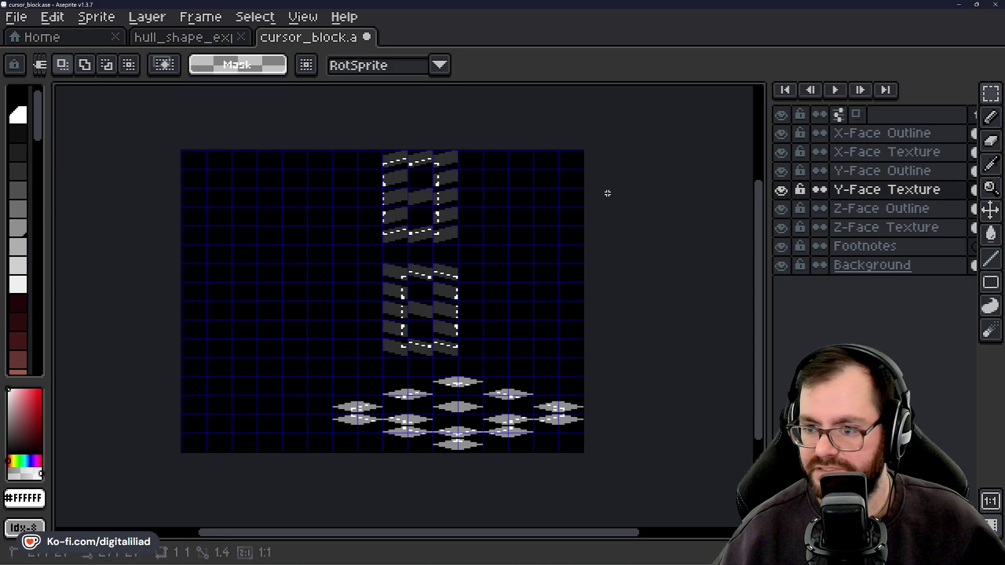
scroll(552, 263, up, 2)
scroll(350, 240, up, 3)
scroll(351, 240, left, 2)
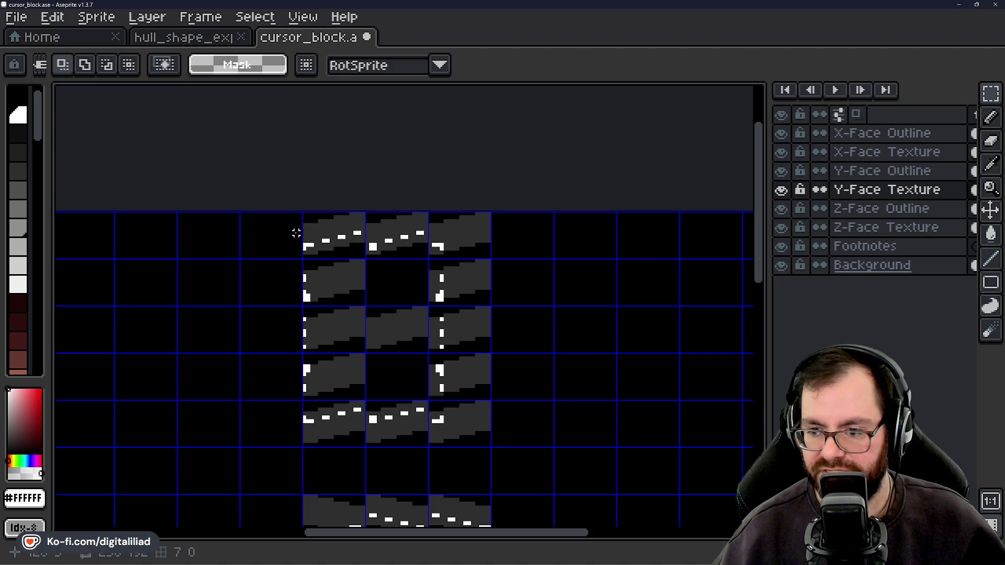
Select the block's centre cell, then switch to X-Face Texture and back to Y-Face Texture
drag(423, 371, 402, 332)
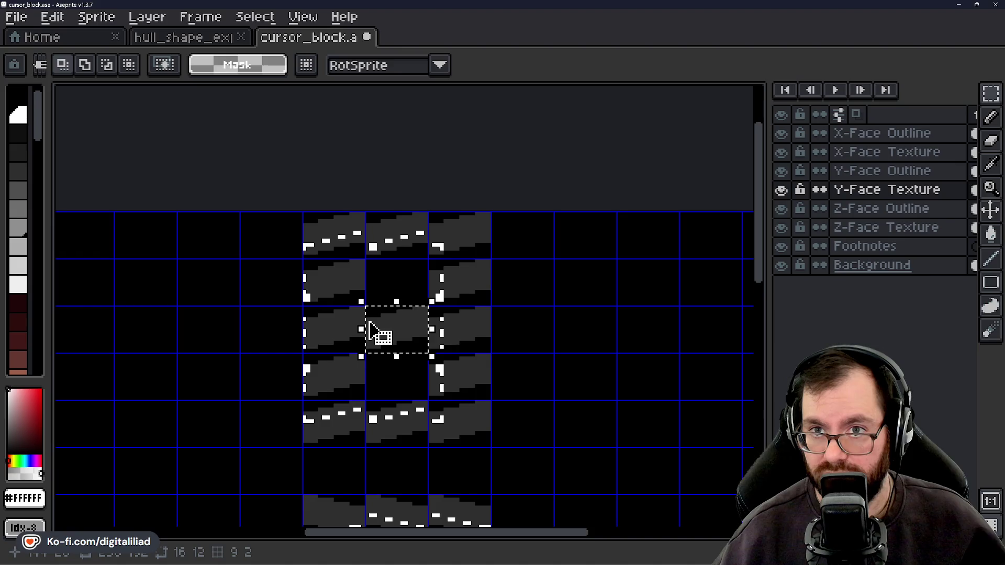
scroll(527, 367, down, 1)
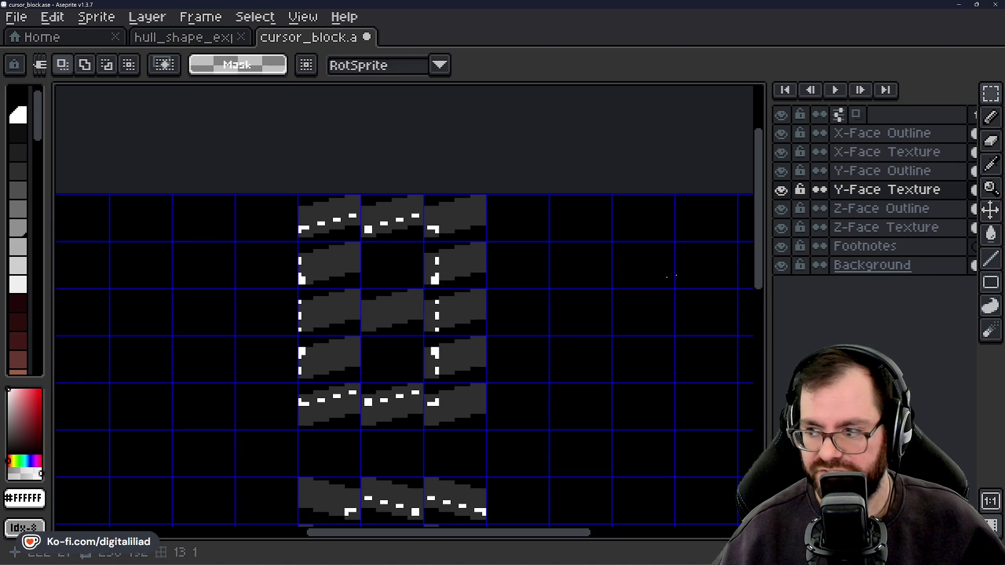
double_click(879, 193)
drag(397, 310, 406, 319)
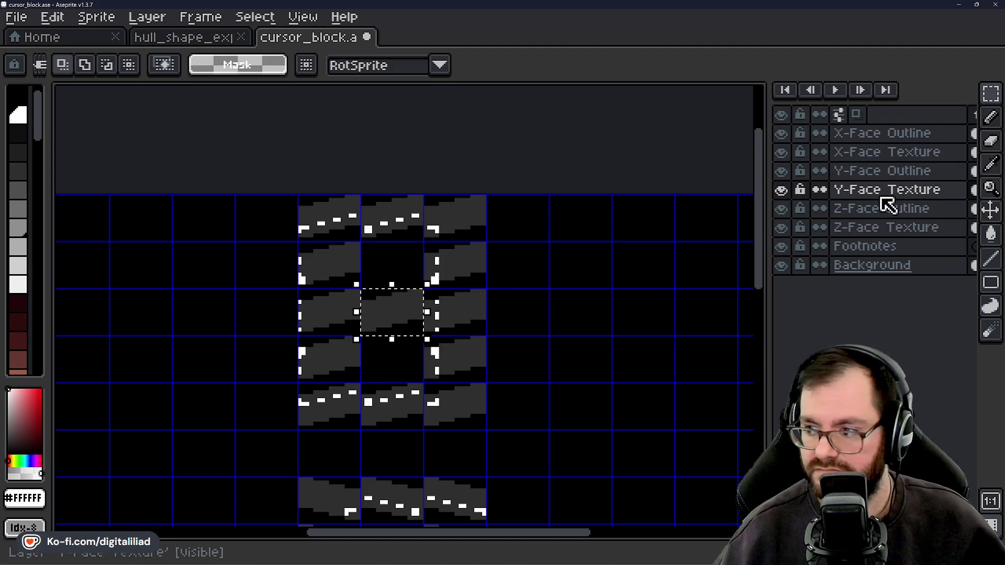
click(823, 154)
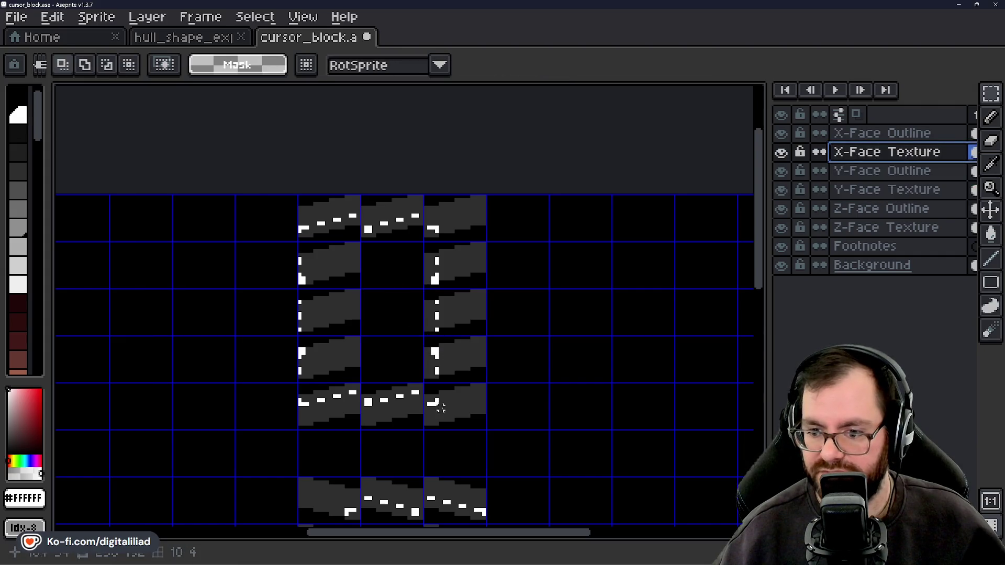
scroll(437, 403, down, 5)
click(889, 194)
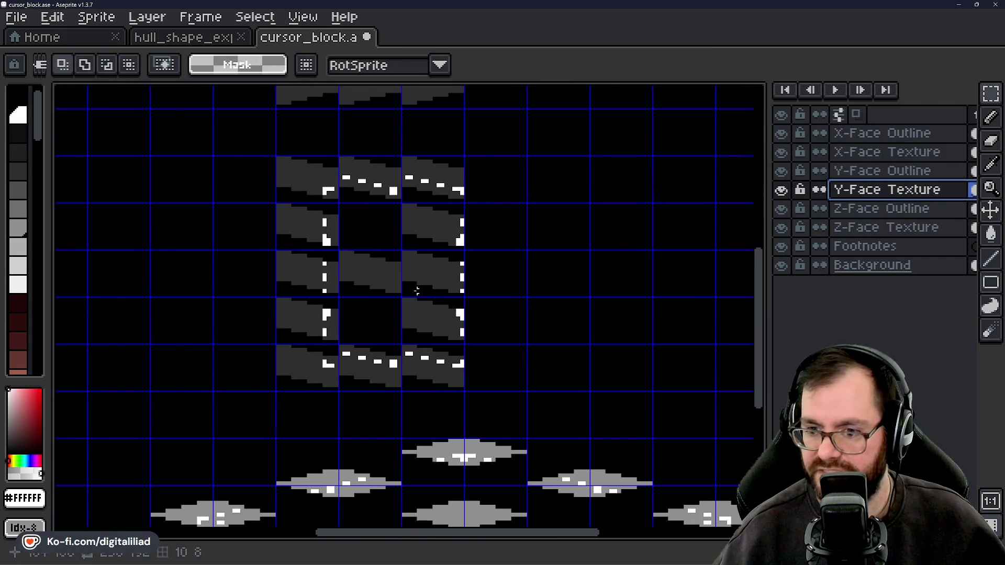
Cut the centre diamond tile out of the Z-Face Texture layer
mouse_move(554, 383)
mouse_down()
mouse_move(504, 259)
mouse_move(487, 163)
mouse_up()
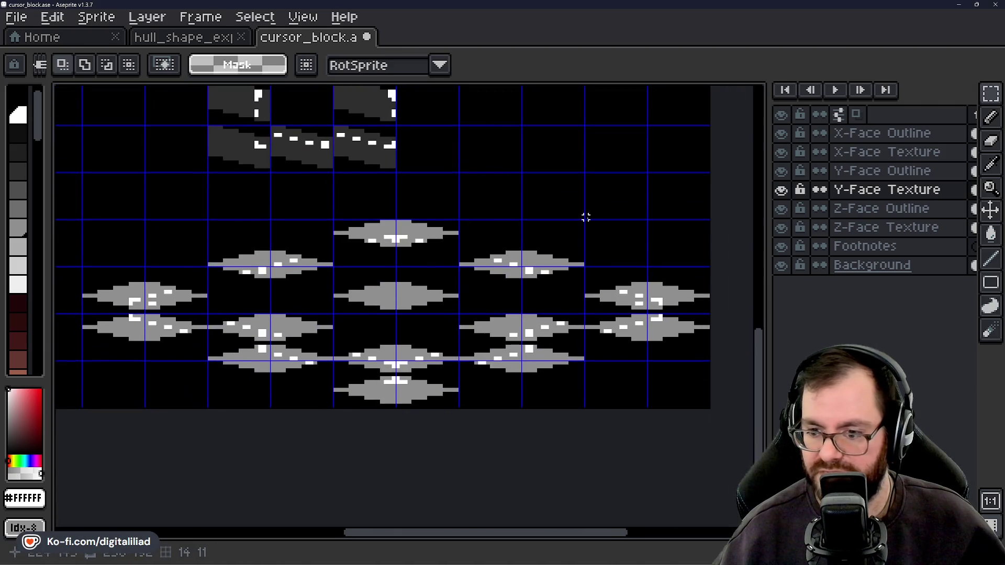
click(892, 227)
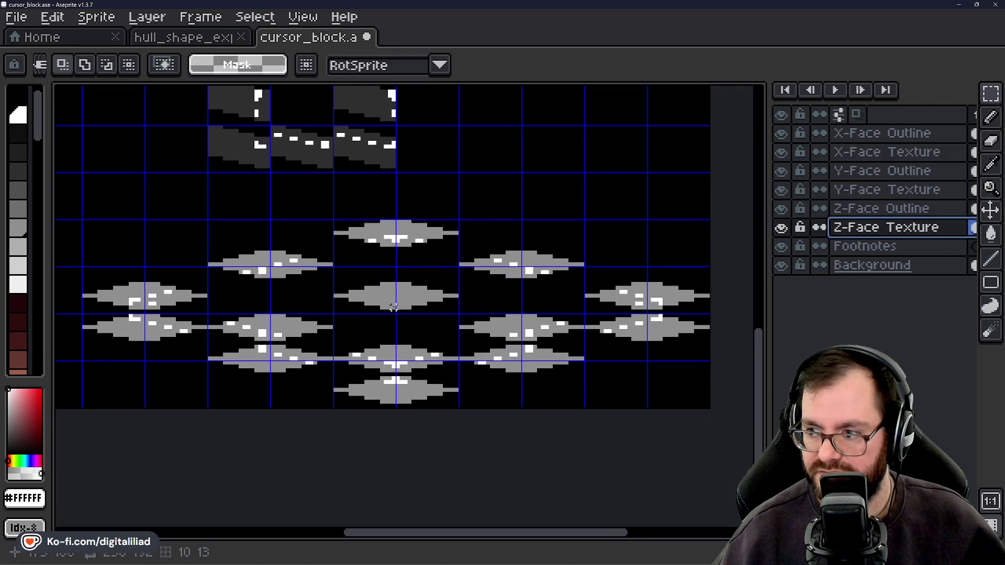
drag(335, 268, 458, 311)
key(ctrl+x)
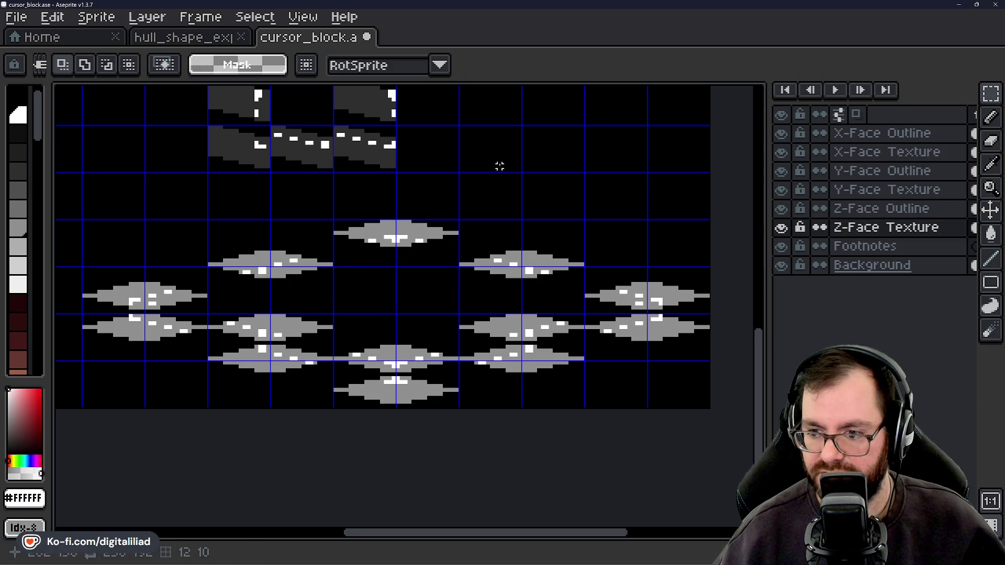
Save cursor_block.ase with the trimmed face textures
drag(499, 166, 544, 316)
scroll(539, 256, down, 2)
scroll(544, 290, up, 1)
key(ctrl+s)
mouse_move(545, 259)
mouse_down()
mouse_move(545, 350)
mouse_move(487, 278)
mouse_move(487, 242)
mouse_move(511, 319)
mouse_move(504, 261)
mouse_move(553, 314)
mouse_move(558, 287)
mouse_up()
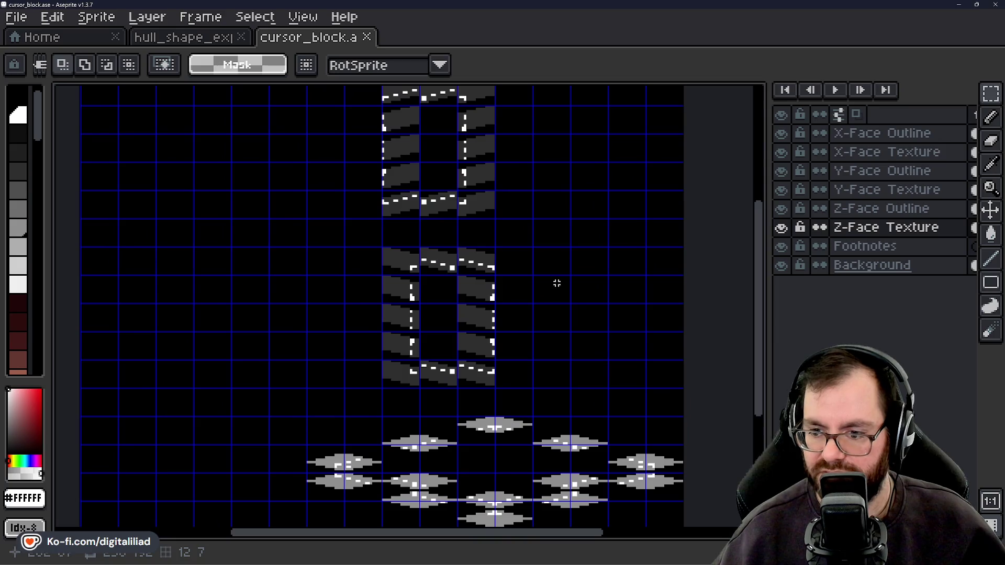
key(ctrl+s)
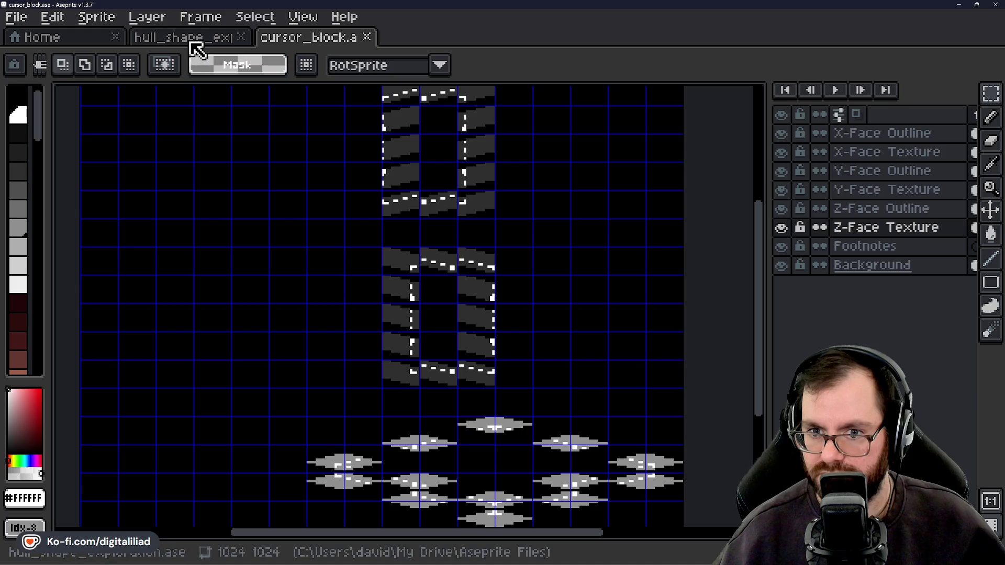
Pan around the sheet to review the block outlines and the grid of diamond tiles
scroll(402, 281, down, 3)
scroll(402, 281, up, 3)
mouse_move(528, 346)
mouse_down()
mouse_move(520, 292)
mouse_move(463, 291)
mouse_up()
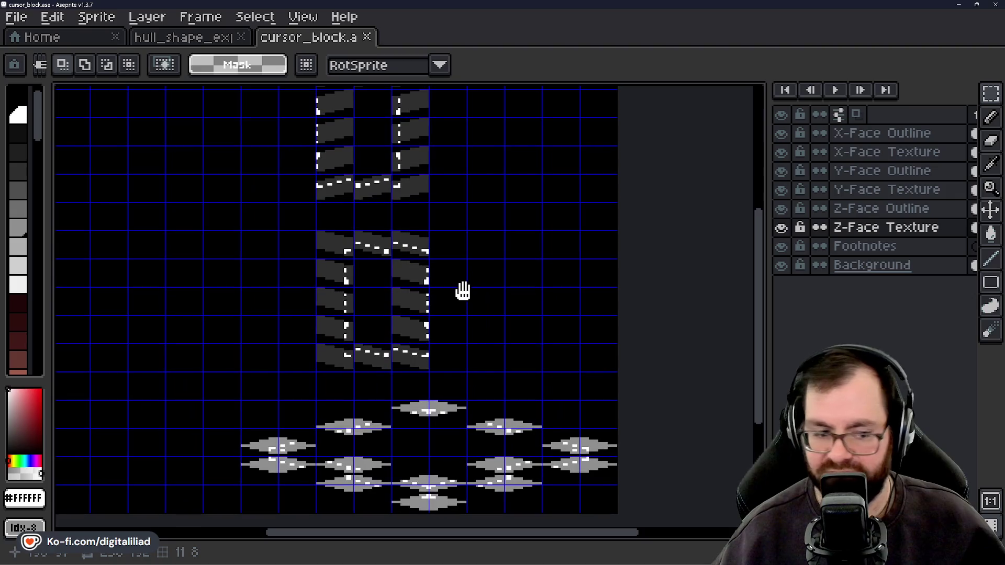
scroll(464, 312, up, 2)
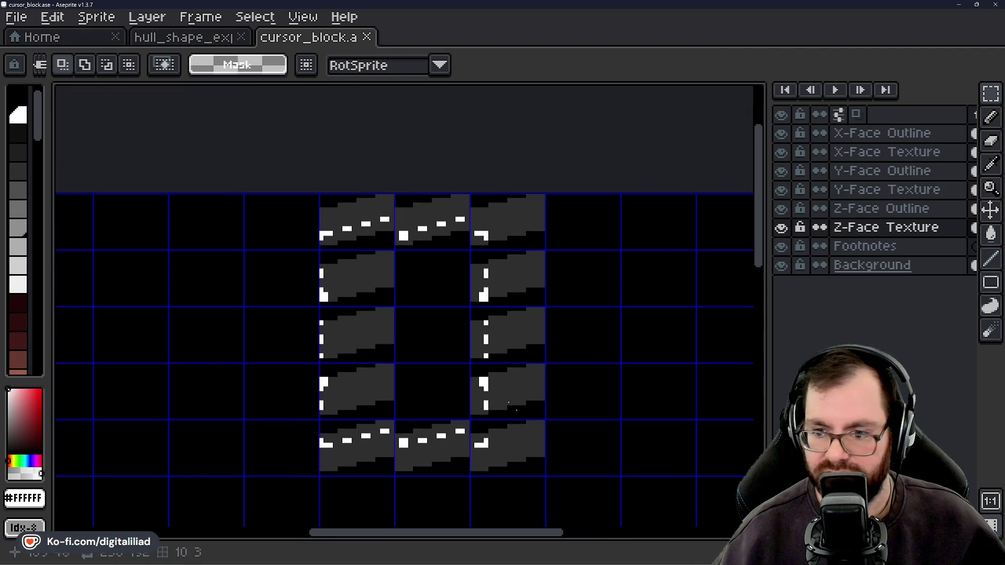
mouse_move(443, 215)
mouse_down()
mouse_move(395, 213)
mouse_move(471, 224)
mouse_move(326, 402)
mouse_up()
drag(412, 395, 428, 182)
drag(529, 363, 450, 363)
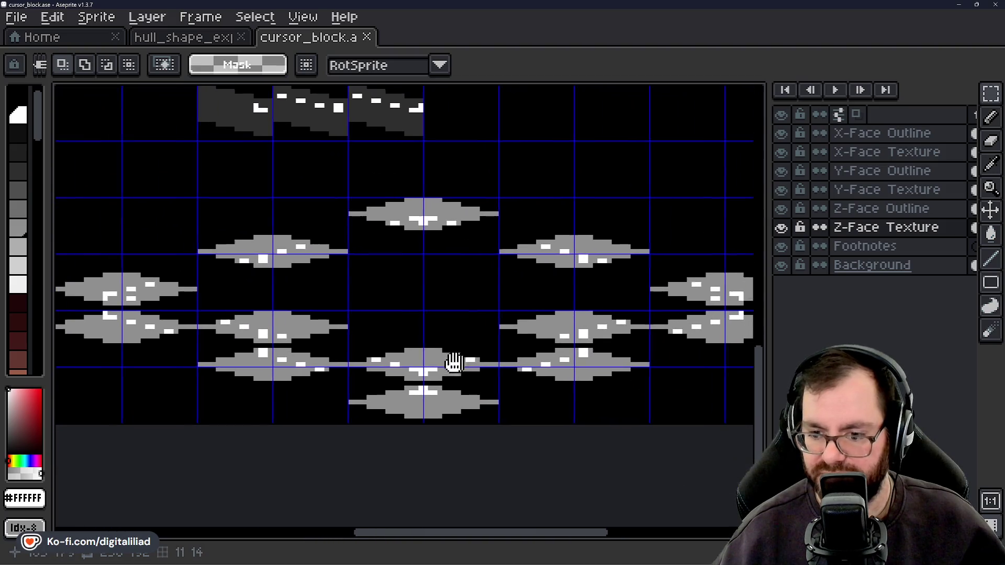
scroll(414, 388, right, 3)
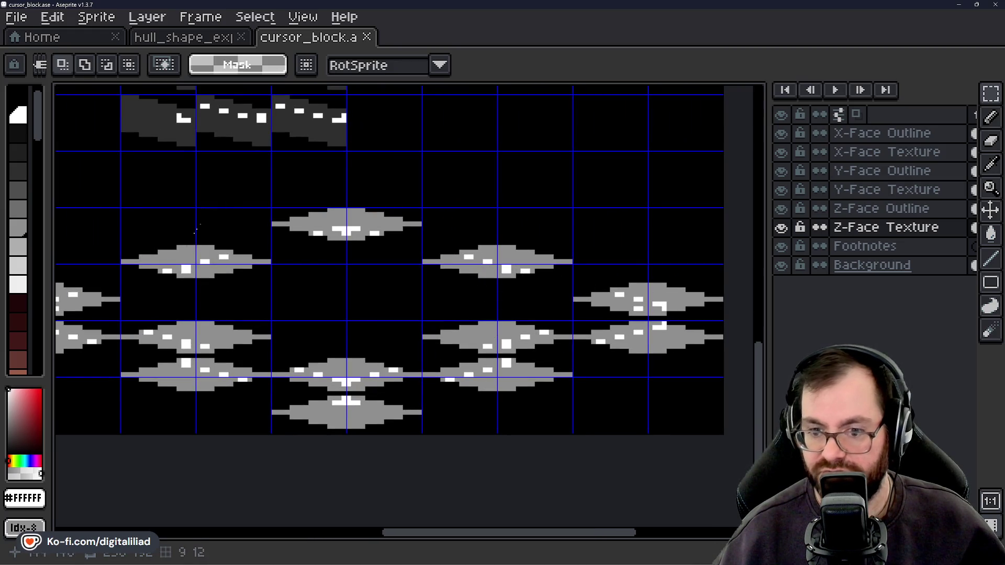
scroll(392, 325, down, 2)
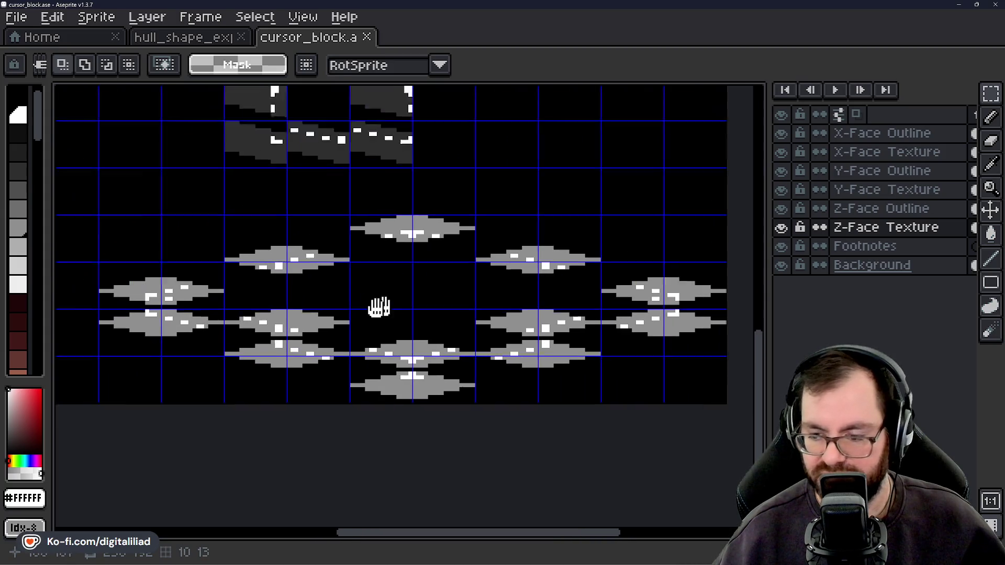
drag(353, 314, 359, 316)
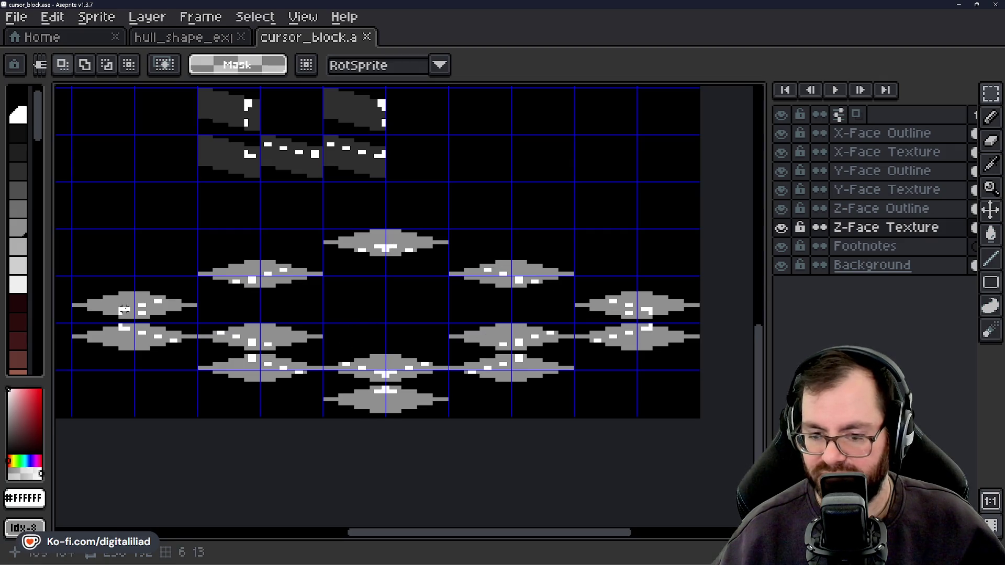
scroll(517, 251, down, 2)
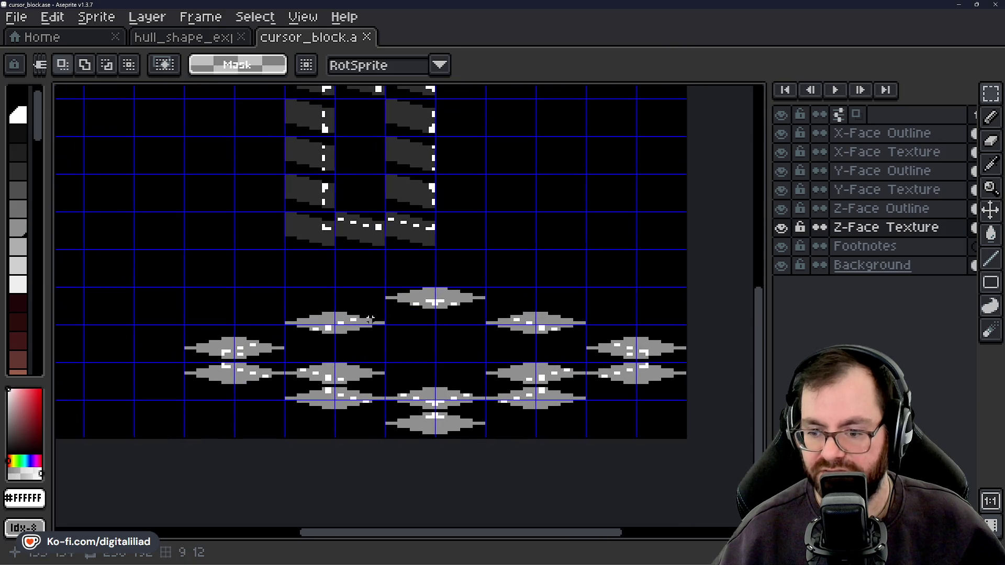
Save cursor_block.ase once more and reframe the view of the whole sheet
key(ctrl+s)
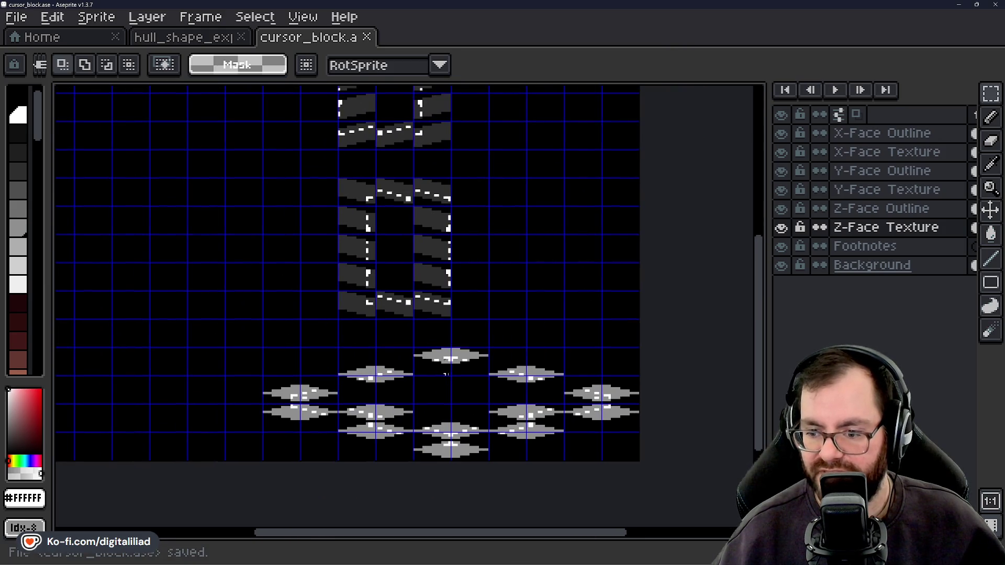
scroll(331, 293, down, 1)
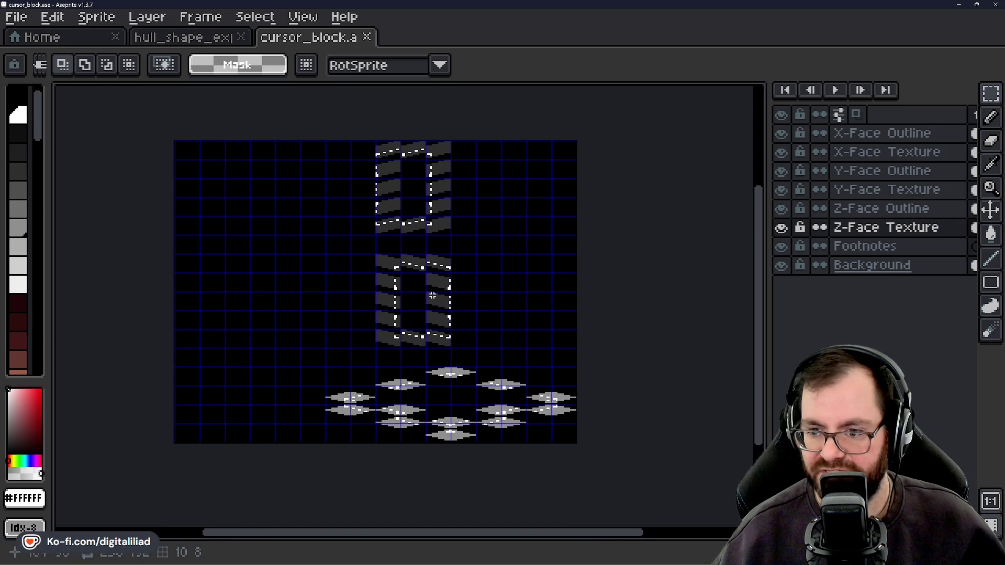
scroll(445, 321, up, 1)
mouse_move(445, 322)
mouse_down()
mouse_move(425, 410)
mouse_move(408, 142)
mouse_move(419, 361)
mouse_move(385, 230)
mouse_move(413, 337)
mouse_move(380, 288)
mouse_move(264, 289)
mouse_move(256, 306)
mouse_move(220, 317)
mouse_up()
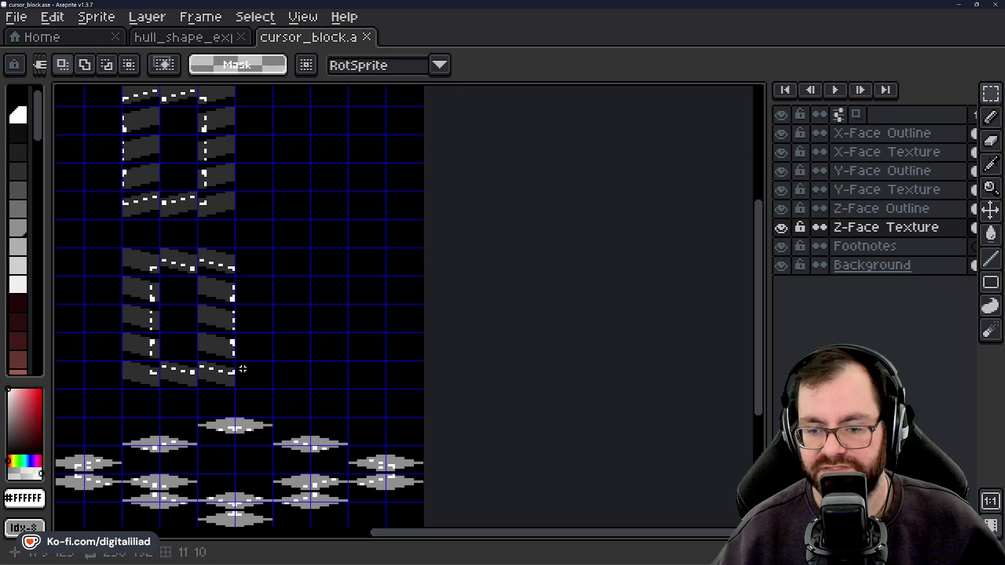
click(149, 39)
scroll(366, 269, down, 5)
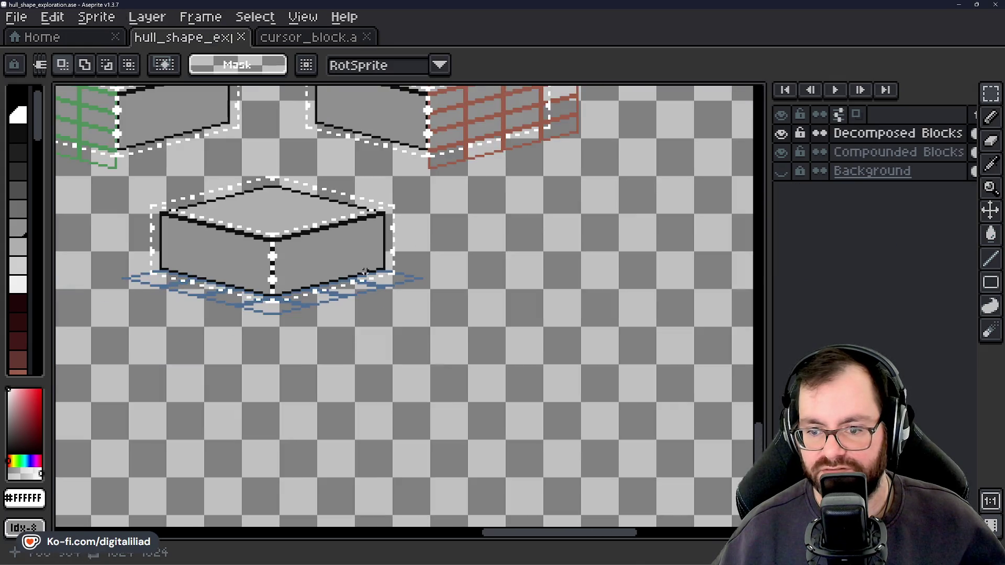
scroll(481, 245, up, 4)
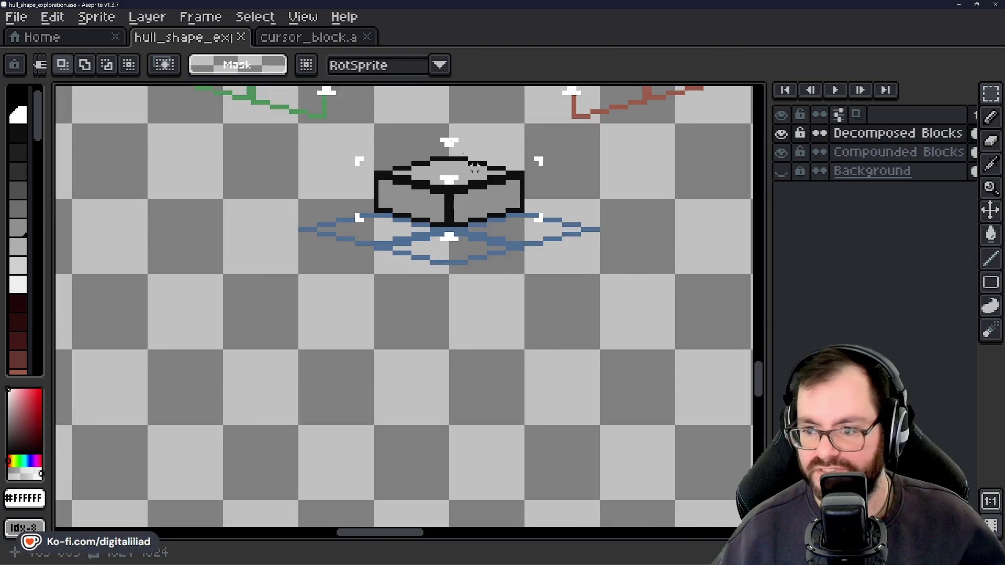
scroll(377, 157, up, 1)
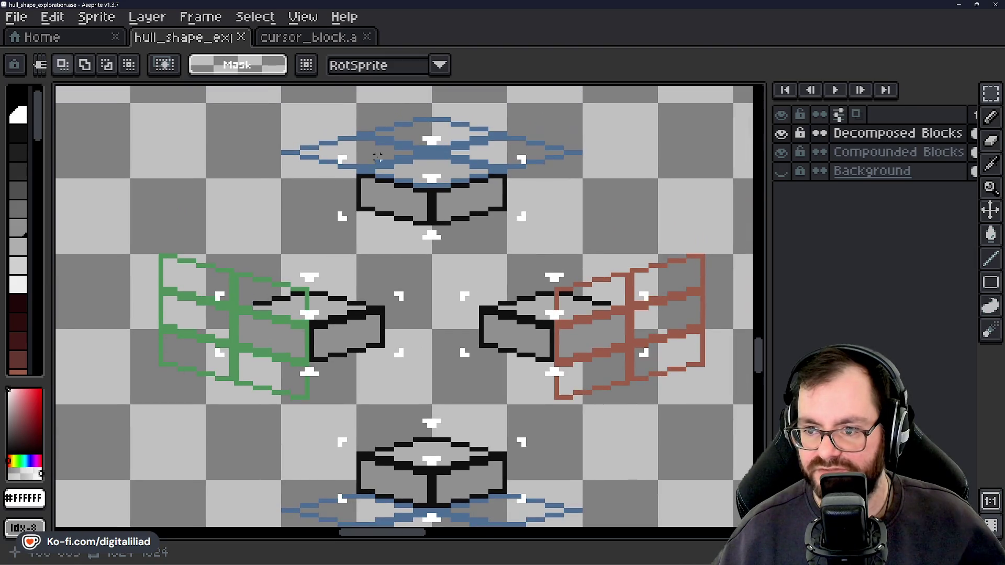
scroll(429, 133, down, 5)
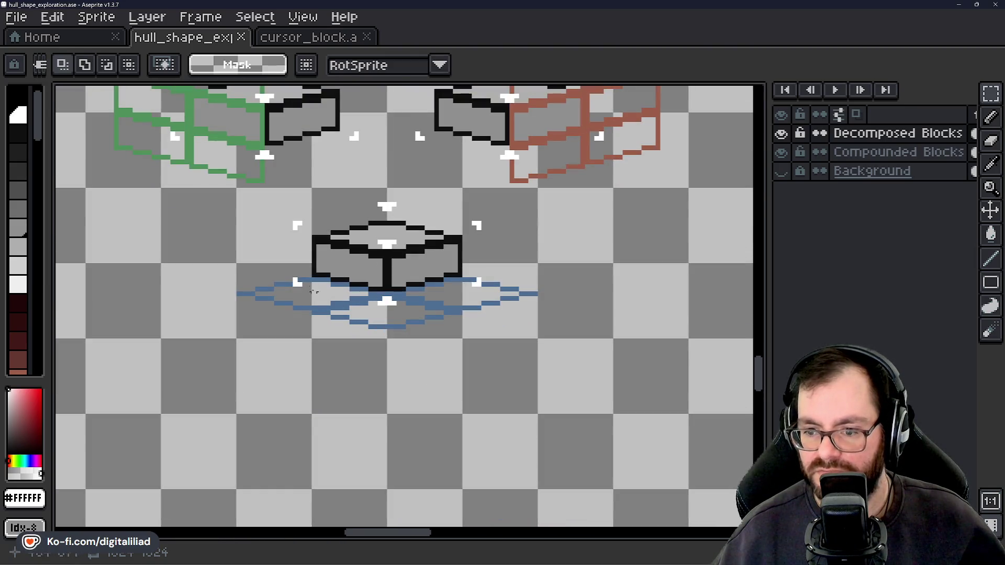
scroll(399, 412, up, 2)
scroll(399, 411, right, 1)
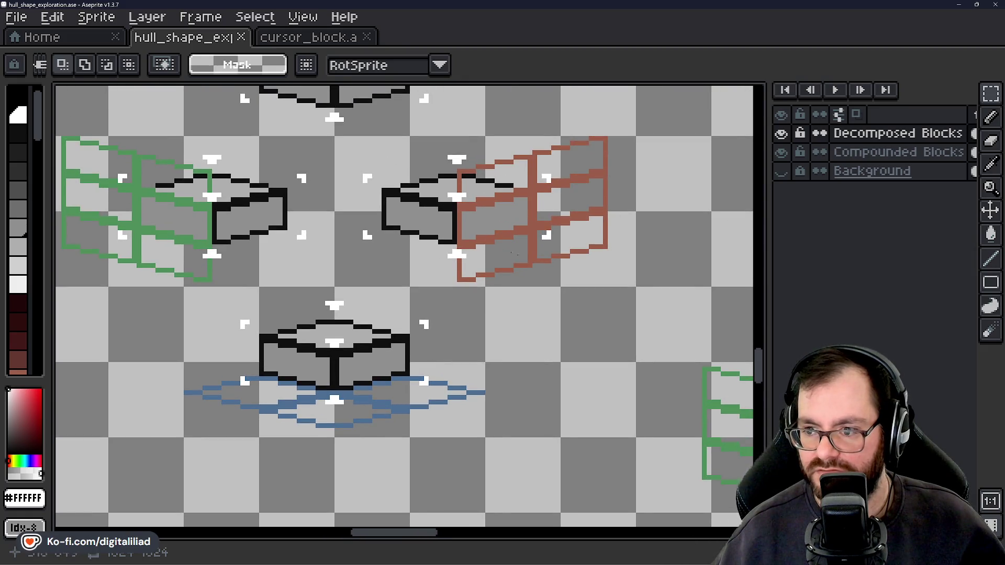
scroll(513, 254, up, 1)
scroll(513, 254, left, 2)
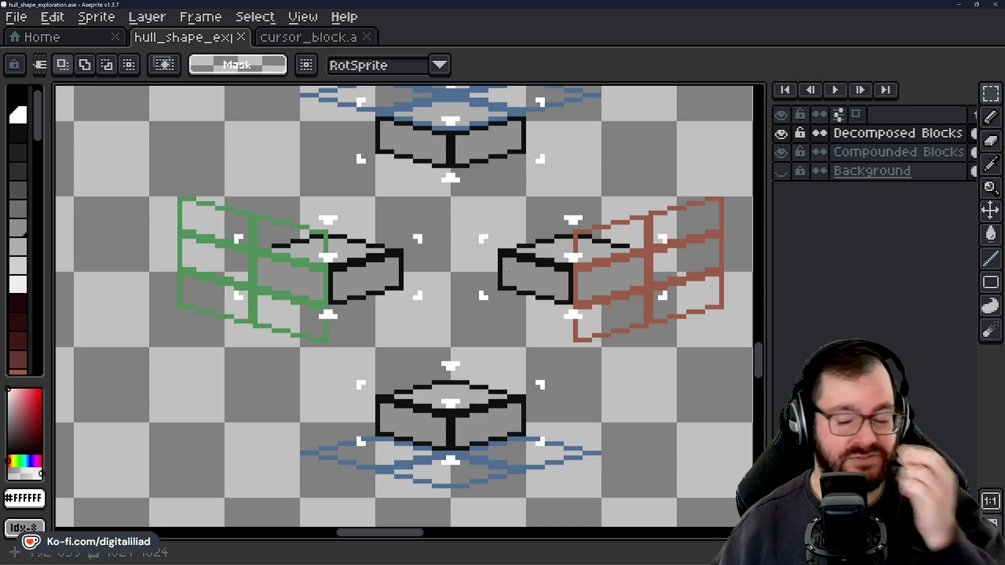
scroll(433, 250, down, 1)
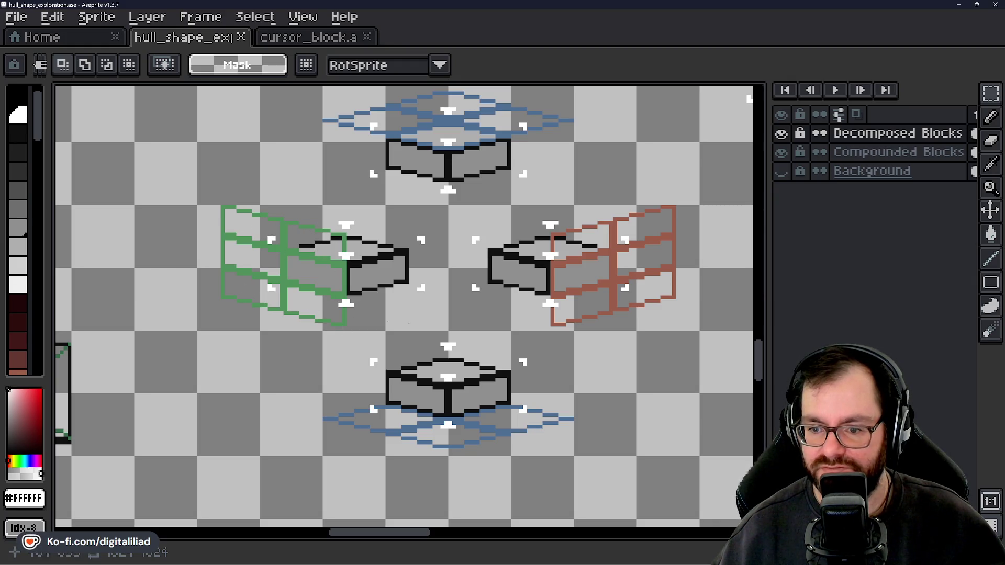
drag(477, 328, 403, 314)
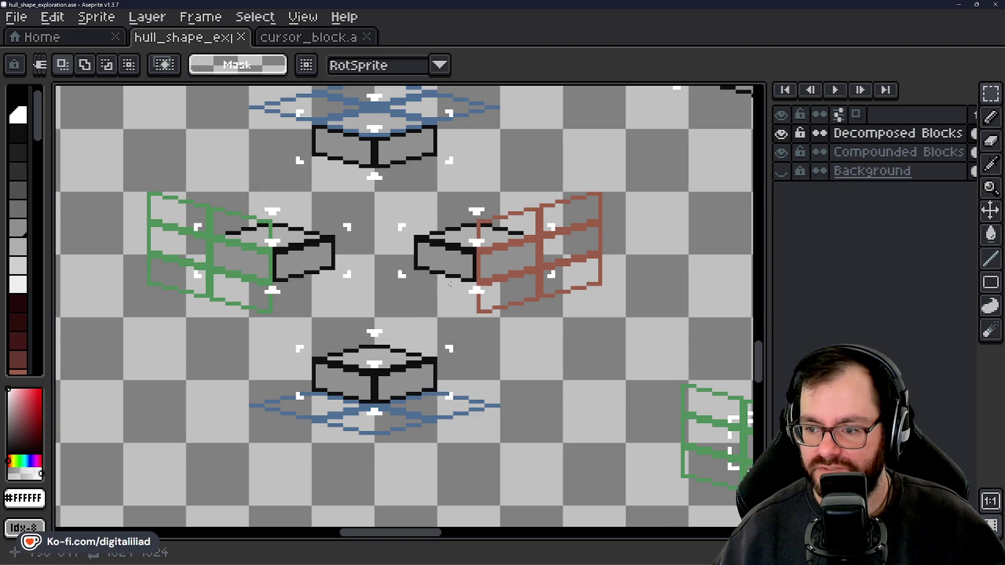
drag(396, 277, 409, 317)
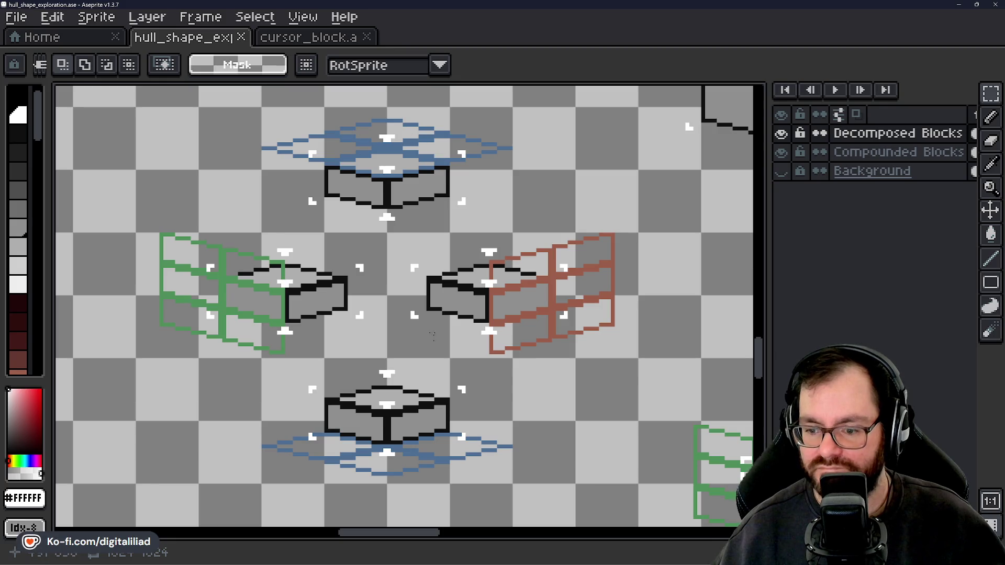
scroll(432, 336, down, 3)
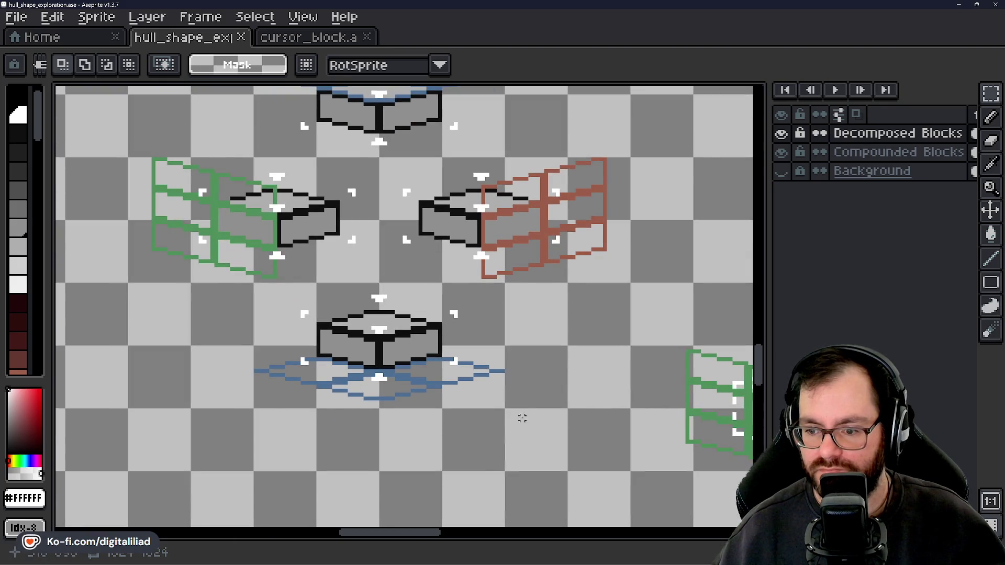
scroll(522, 418, down, 3)
scroll(396, 256, up, 4)
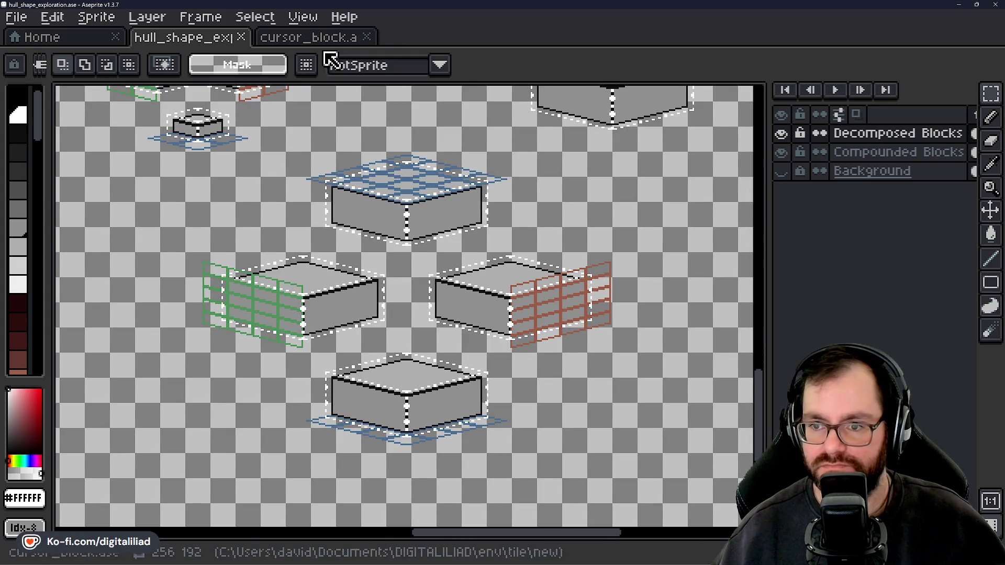
Switch to the cursor_block sprite sheet and look over its top cursor frames
click(319, 42)
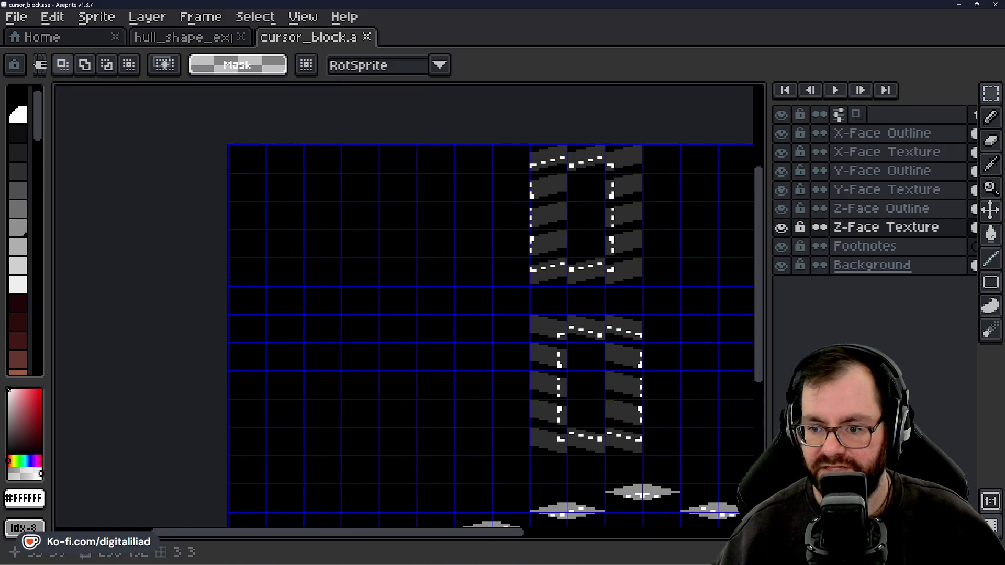
drag(527, 383, 448, 226)
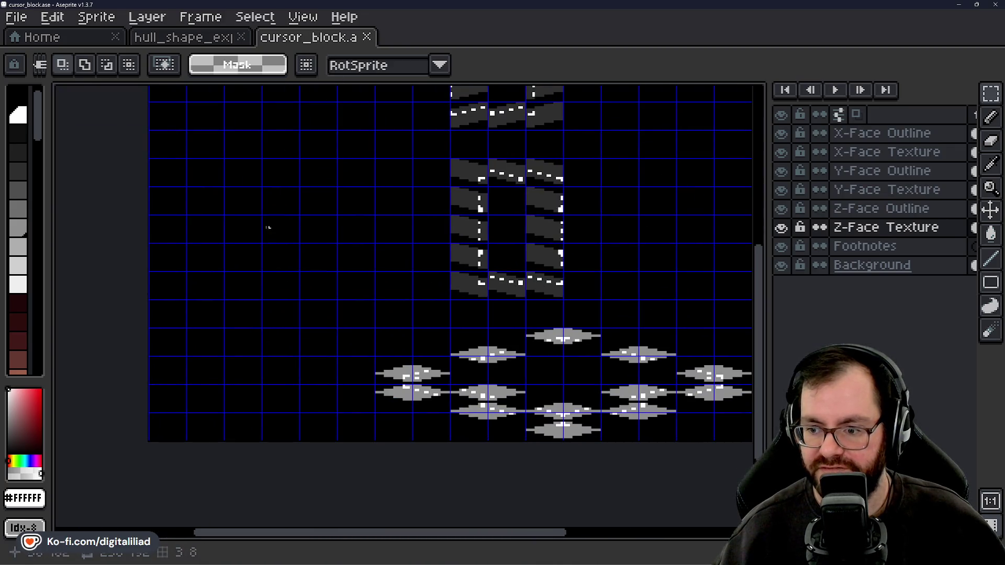
mouse_move(340, 223)
mouse_down()
mouse_move(328, 303)
mouse_move(274, 325)
mouse_up()
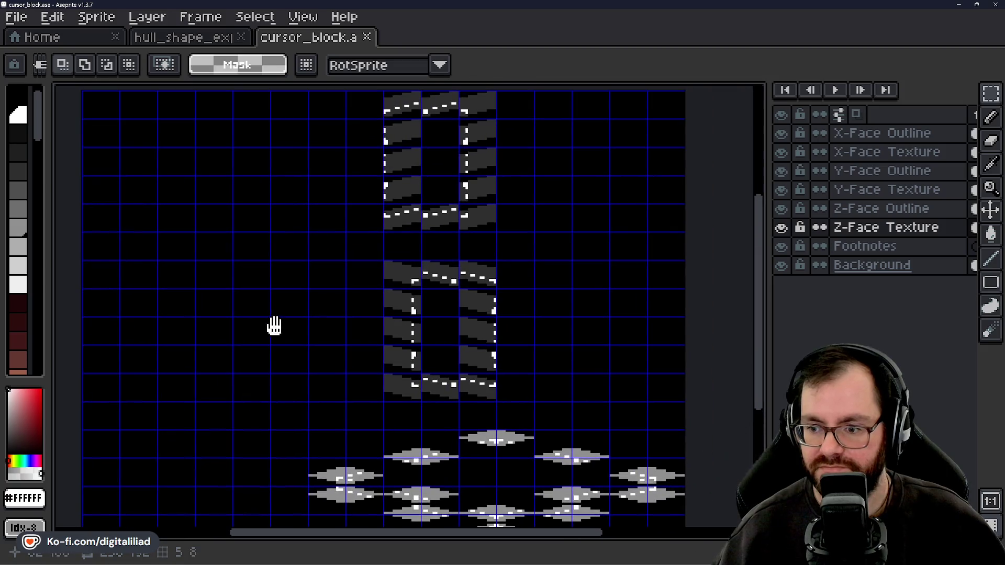
scroll(390, 347, down, 2)
scroll(369, 346, up, 2)
scroll(352, 296, left, 2)
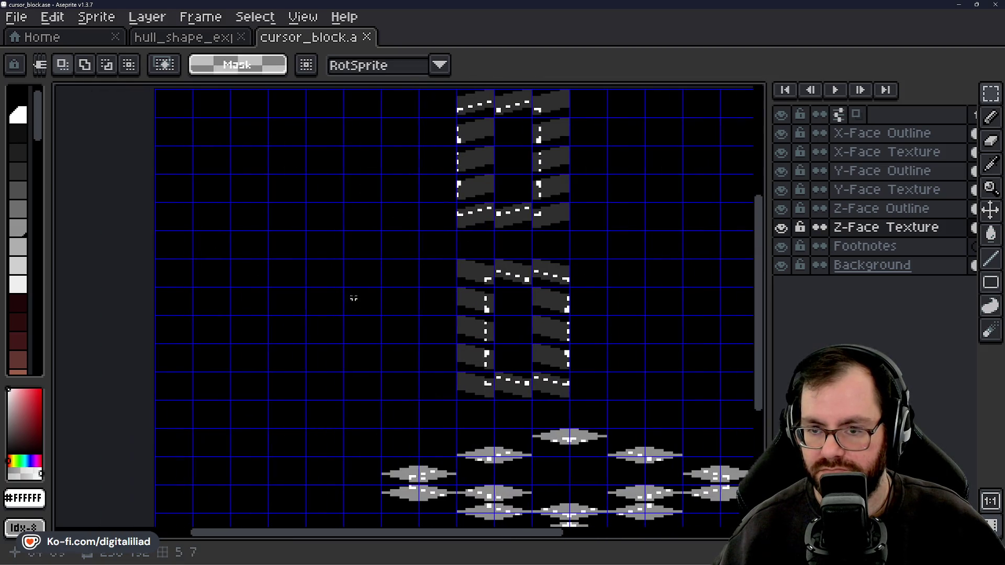
Return to the Home start page, then minimise Aseprite and Godot
click(104, 40)
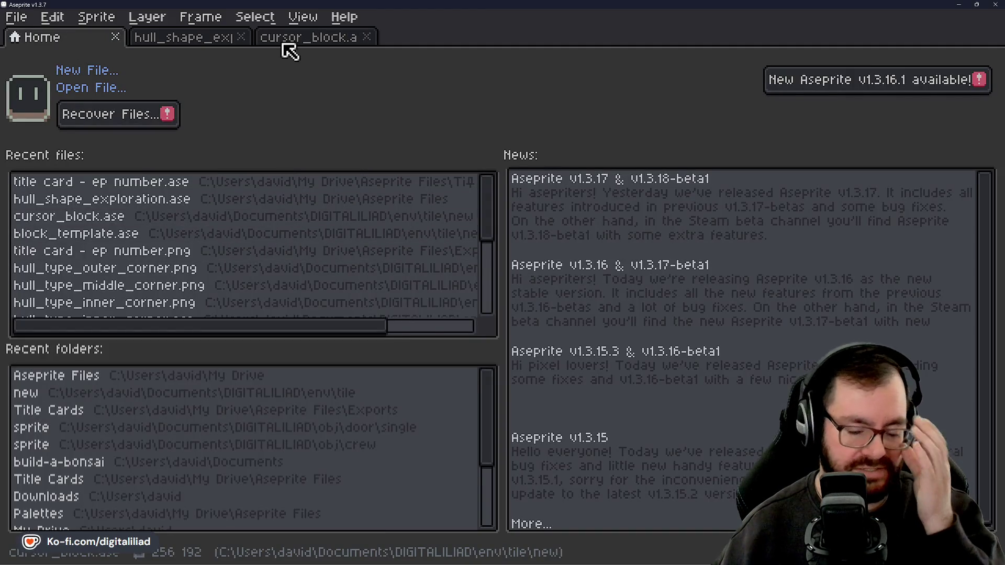
click(960, 4)
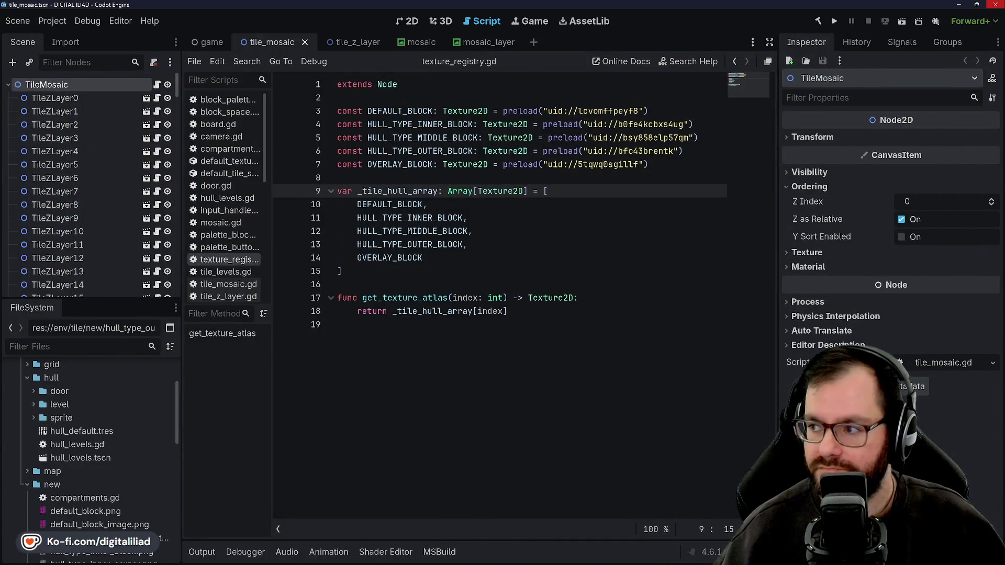
click(959, 6)
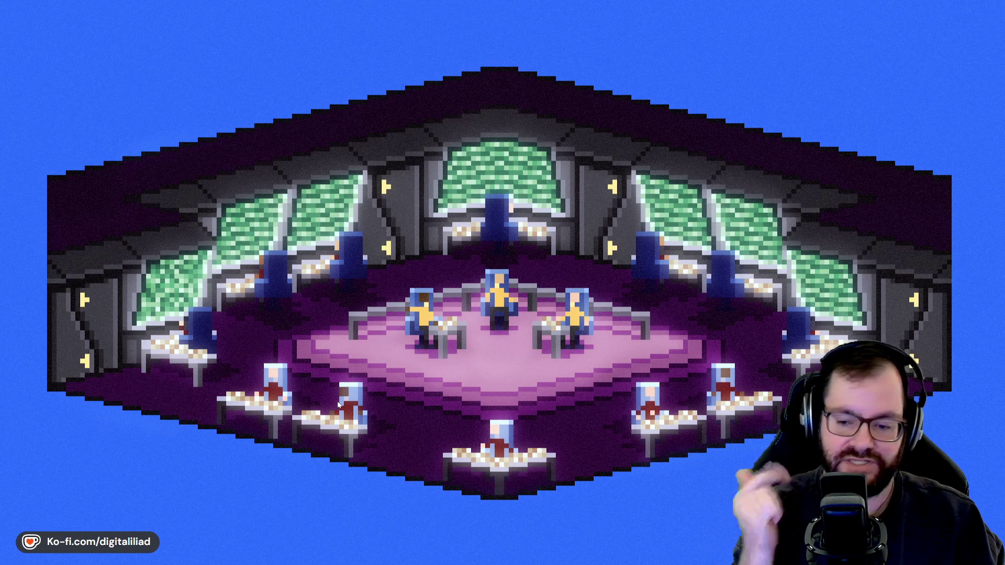
Bring Aseprite back from the taskbar and open the hull_shape_exploration sheet
mouse_move(566, 564)
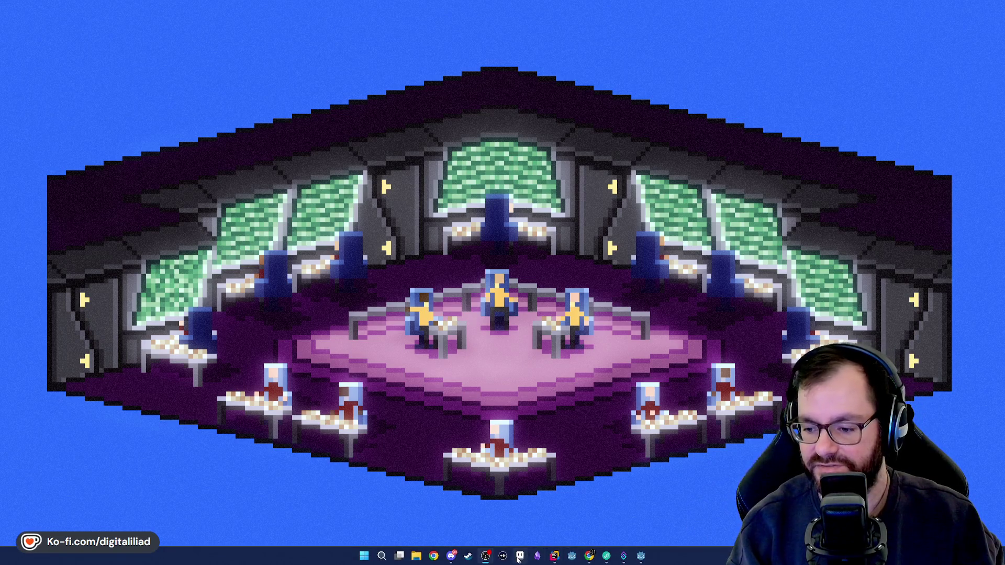
click(520, 556)
click(229, 43)
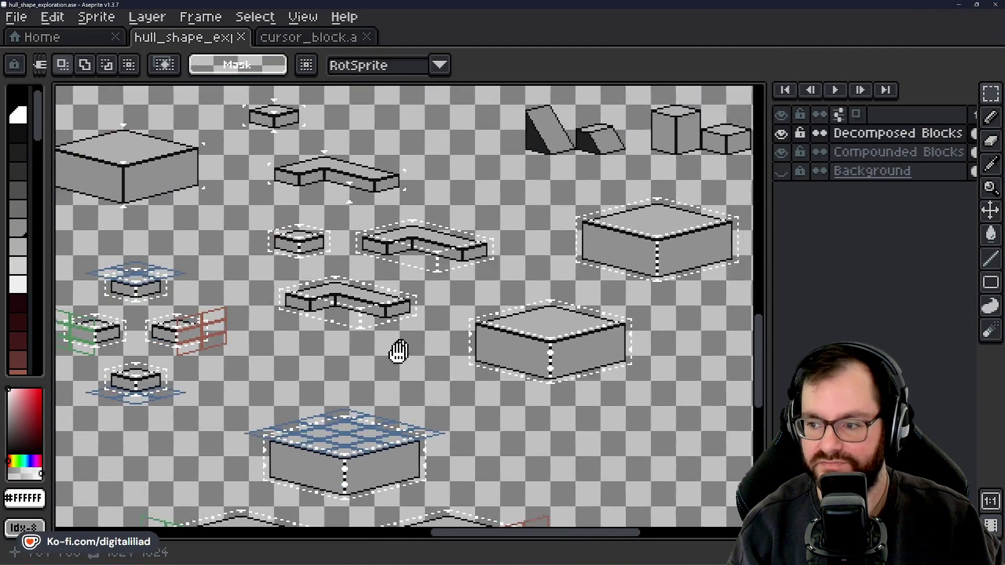
Zoom in and marquee-select the large block, another block region, then the small block
scroll(540, 294, up, 4)
drag(540, 294, 478, 196)
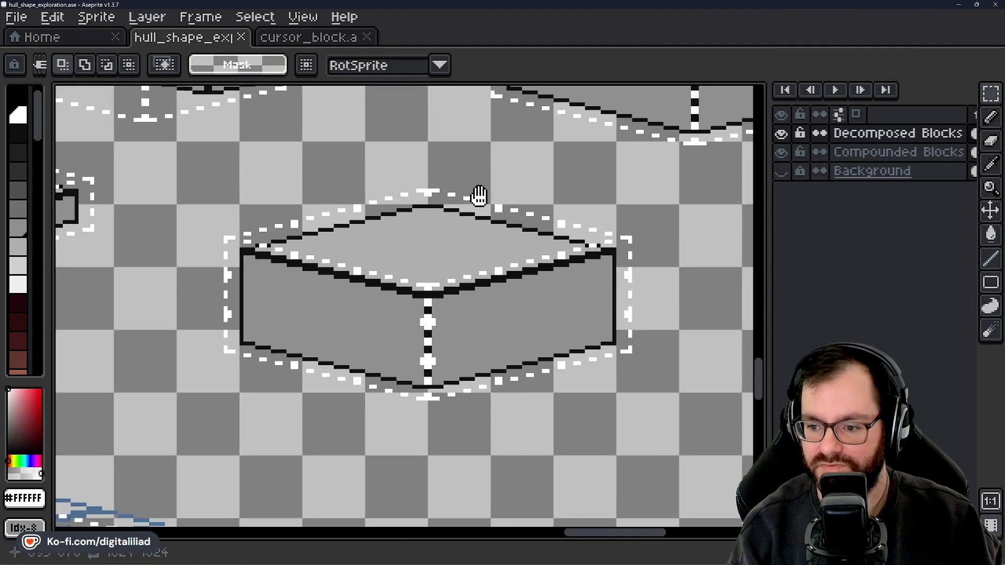
scroll(437, 241, up, 1)
mouse_move(166, 138)
mouse_down()
mouse_move(229, 191)
mouse_move(692, 486)
mouse_up()
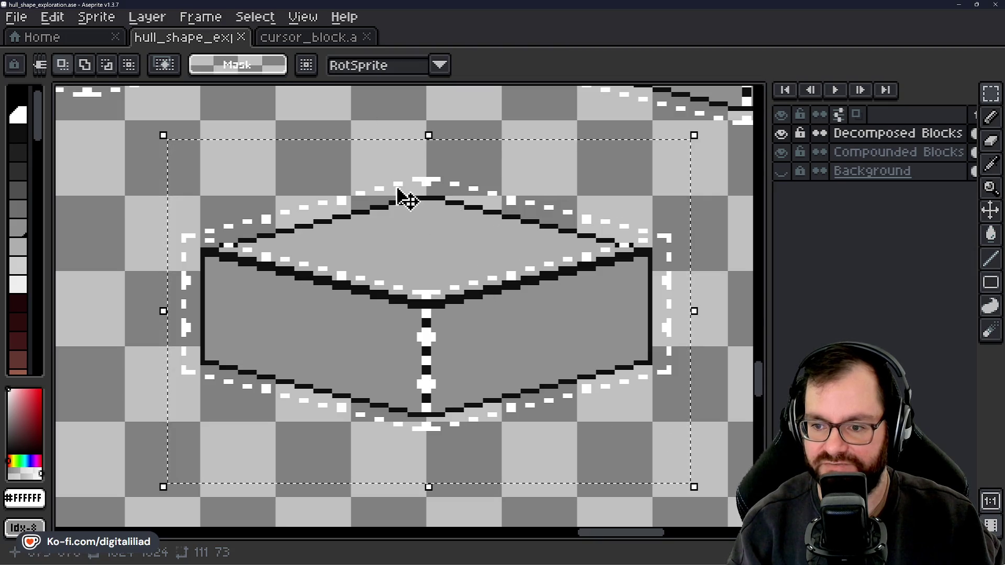
scroll(426, 330, down, 2)
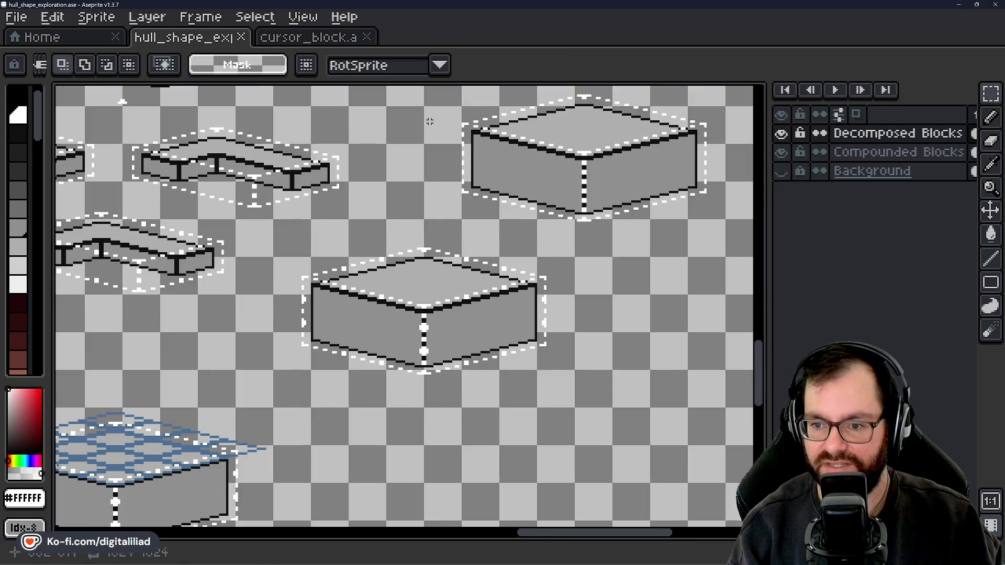
drag(280, 215, 671, 416)
scroll(602, 400, down, 1)
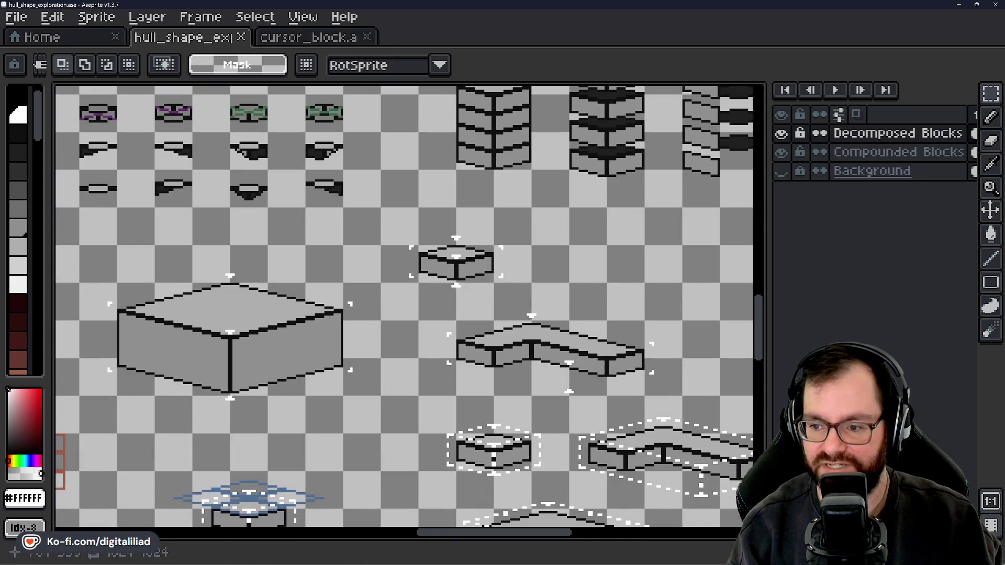
scroll(350, 232, up, 3)
scroll(349, 232, up, 1)
drag(184, 128, 729, 419)
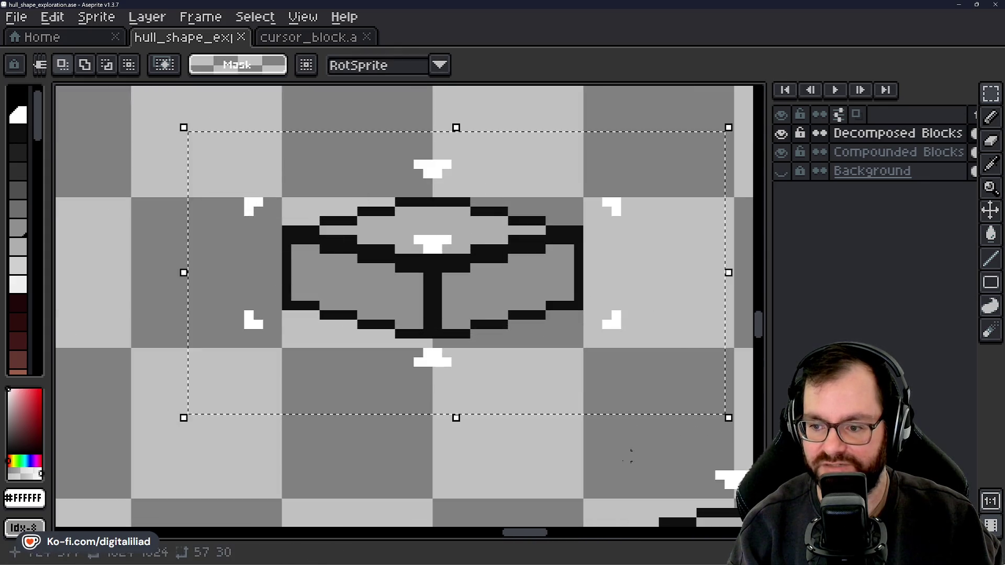
Select the long L-shaped block, then clear the selection
drag(523, 471, 186, 190)
scroll(187, 191, down, 1)
mouse_move(101, 194)
mouse_down()
mouse_move(493, 366)
mouse_move(573, 373)
mouse_up()
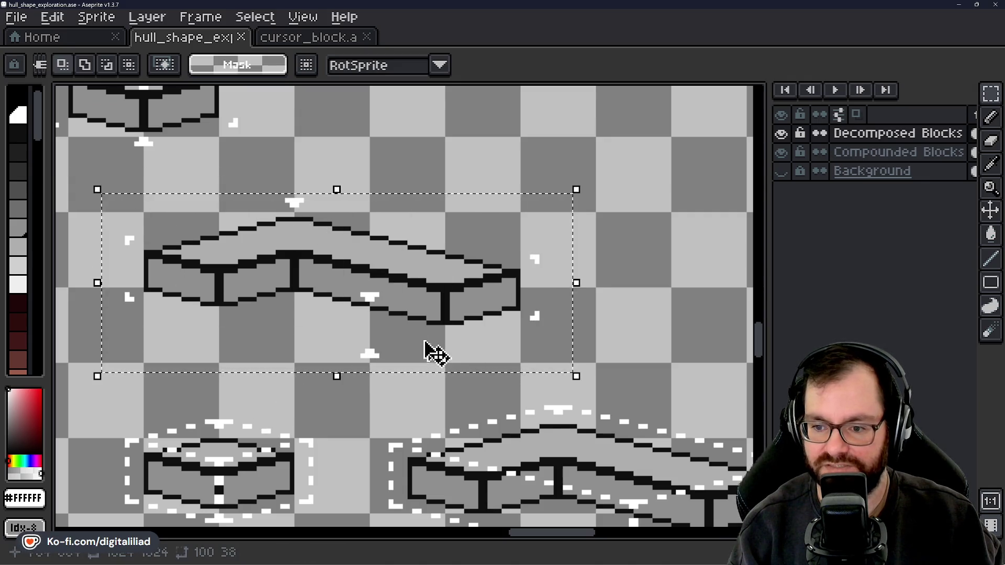
scroll(397, 223, down, 1)
key(ctrl+d)
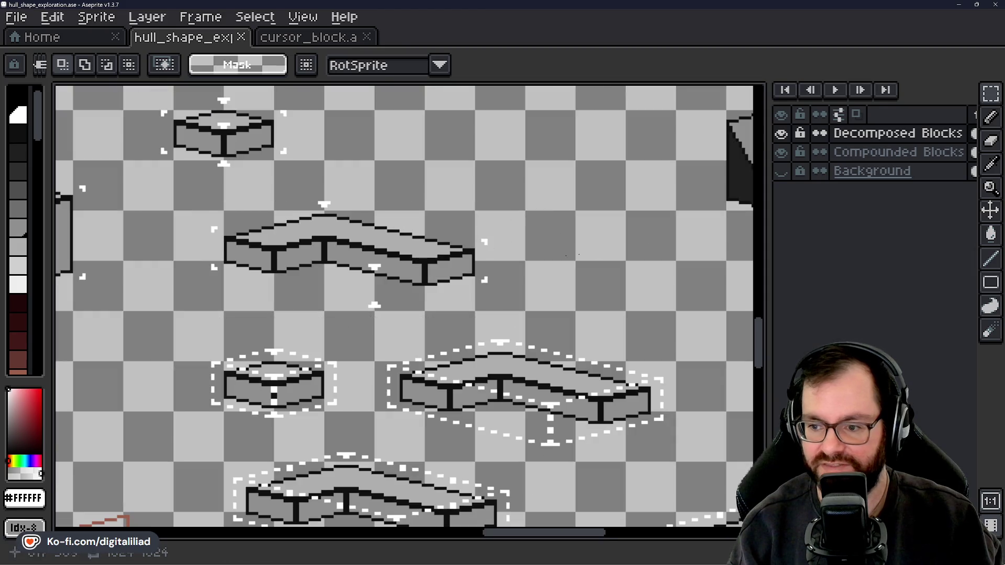
Pan across the right-hand blocks and top row of small shapes, then minimise Aseprite
scroll(398, 222, down, 1)
scroll(571, 381, up, 1)
mouse_move(590, 432)
mouse_down()
mouse_move(551, 397)
mouse_move(557, 386)
mouse_move(430, 428)
mouse_move(573, 340)
mouse_up()
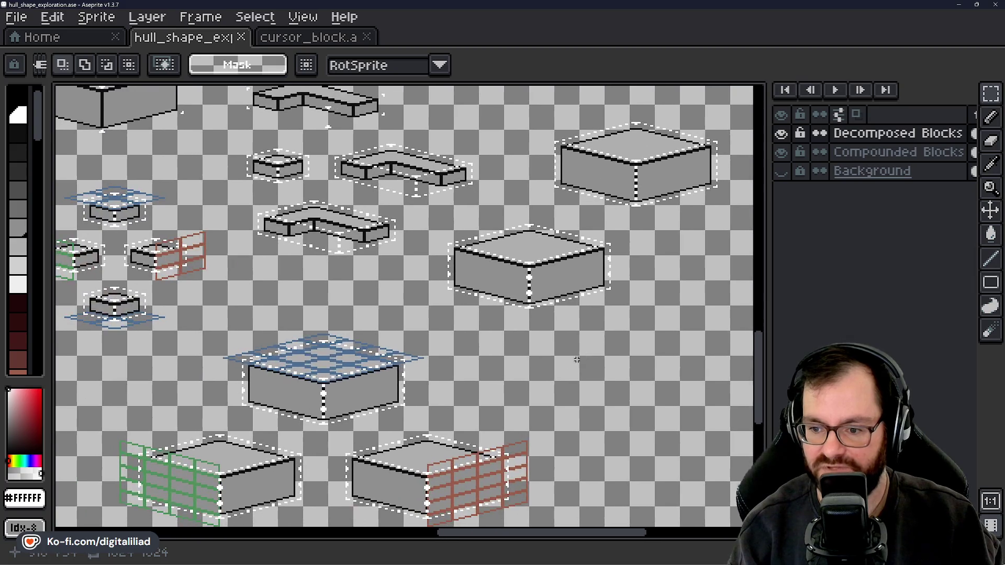
mouse_move(348, 308)
mouse_down()
mouse_move(447, 353)
mouse_move(310, 253)
mouse_up()
scroll(369, 261, down, 2)
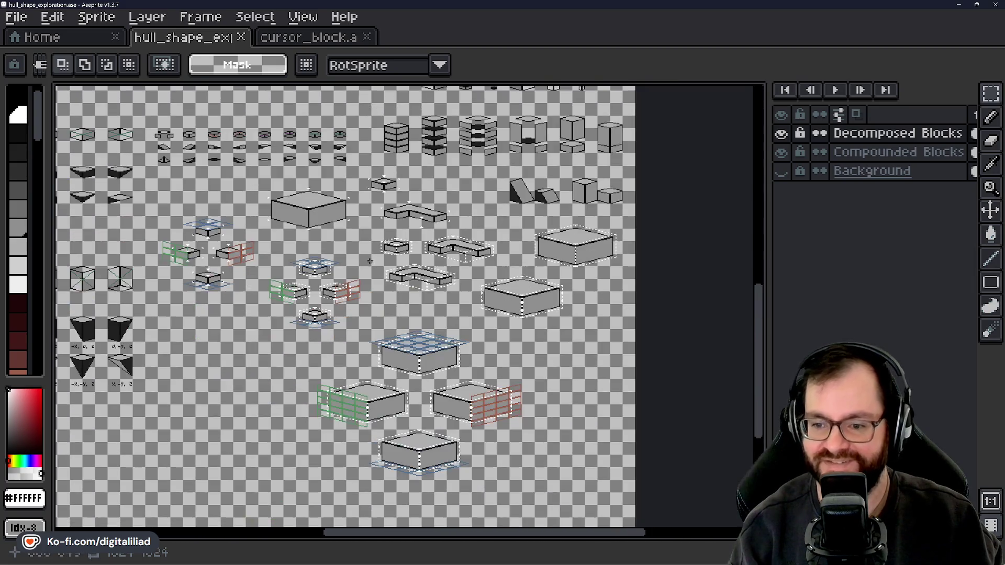
mouse_move(400, 366)
mouse_down()
mouse_move(420, 321)
mouse_move(419, 344)
mouse_up()
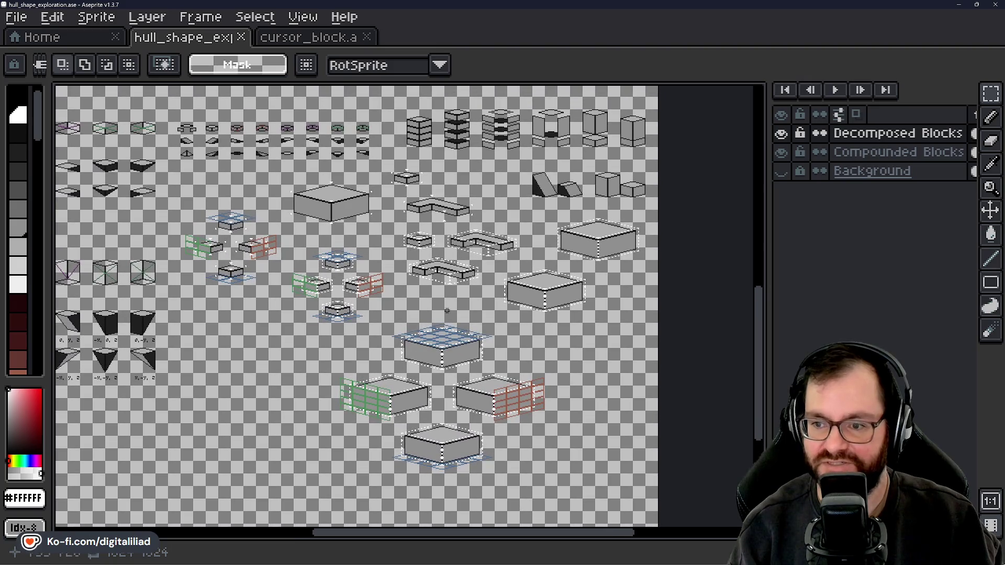
click(958, 5)
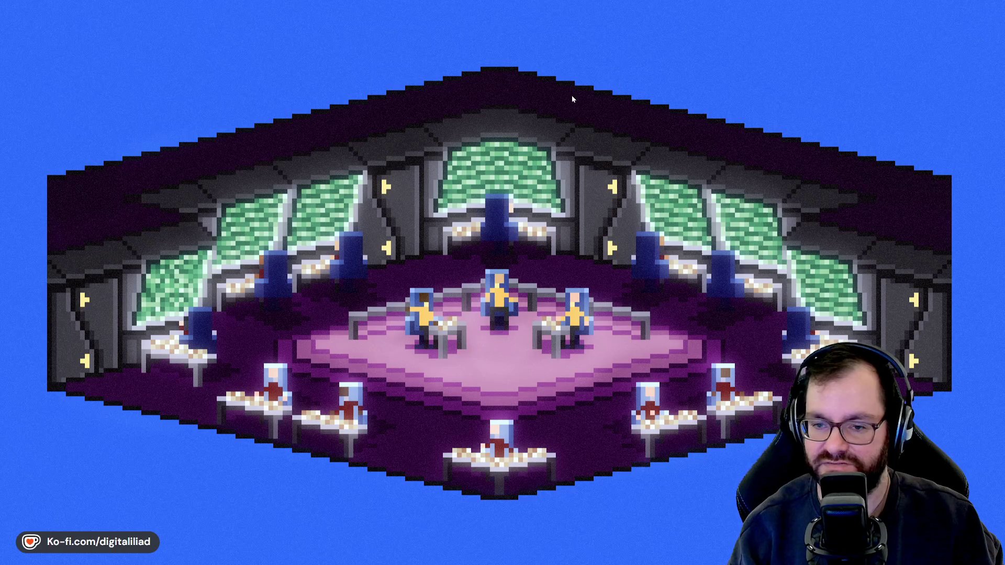